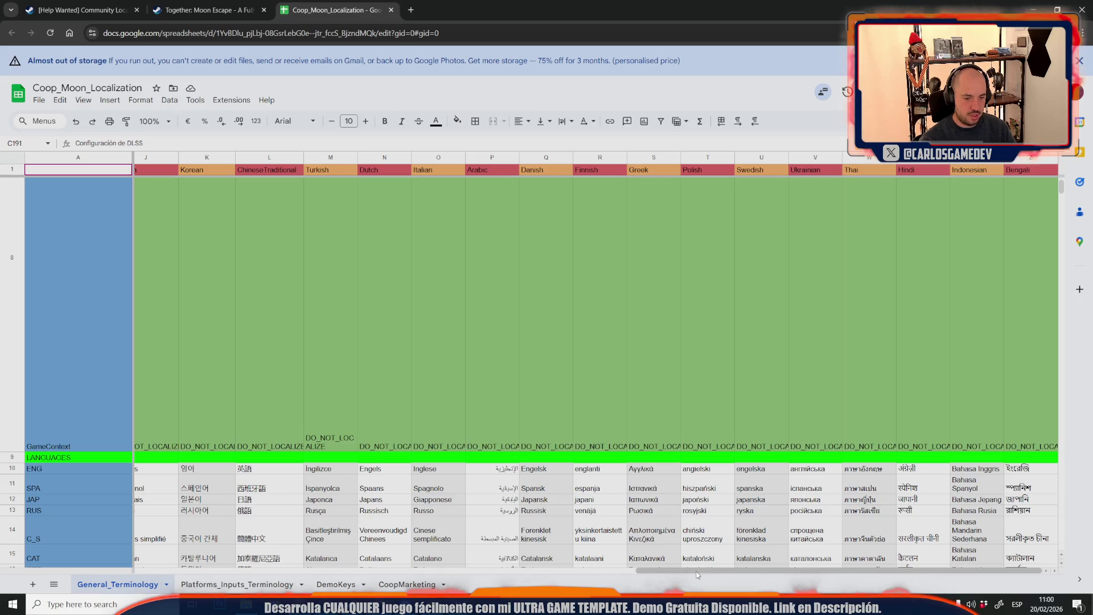
Open the [Help Wanted] Community Localization thread and scroll through its To Do, Doing and Done lists
{"action": "left_click", "coordinate": [271, 3]}
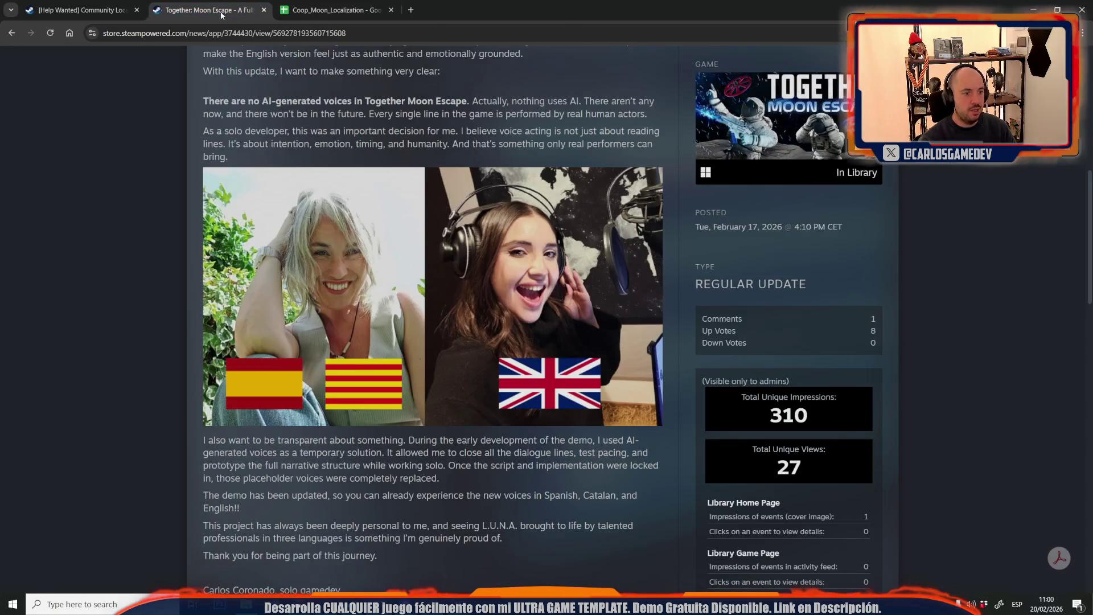
{"action": "left_click", "coordinate": [80, 10]}
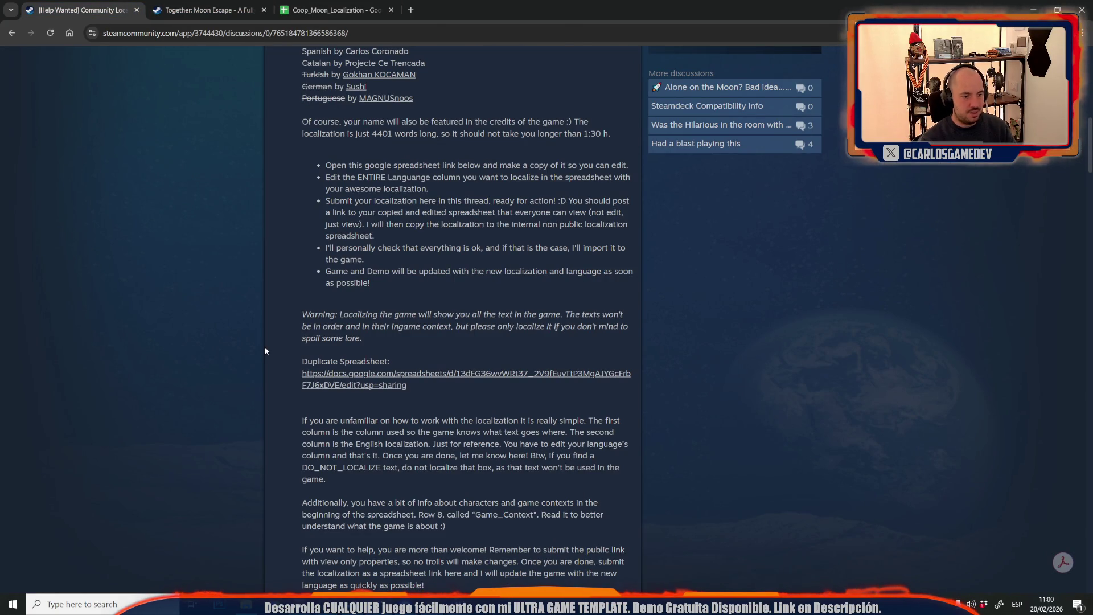
{"action": "scroll", "coordinate": [223, 362], "scroll_direction": "up", "scroll_amount": 5}
{"action": "scroll", "coordinate": [223, 363], "scroll_direction": "up", "scroll_amount": 6}
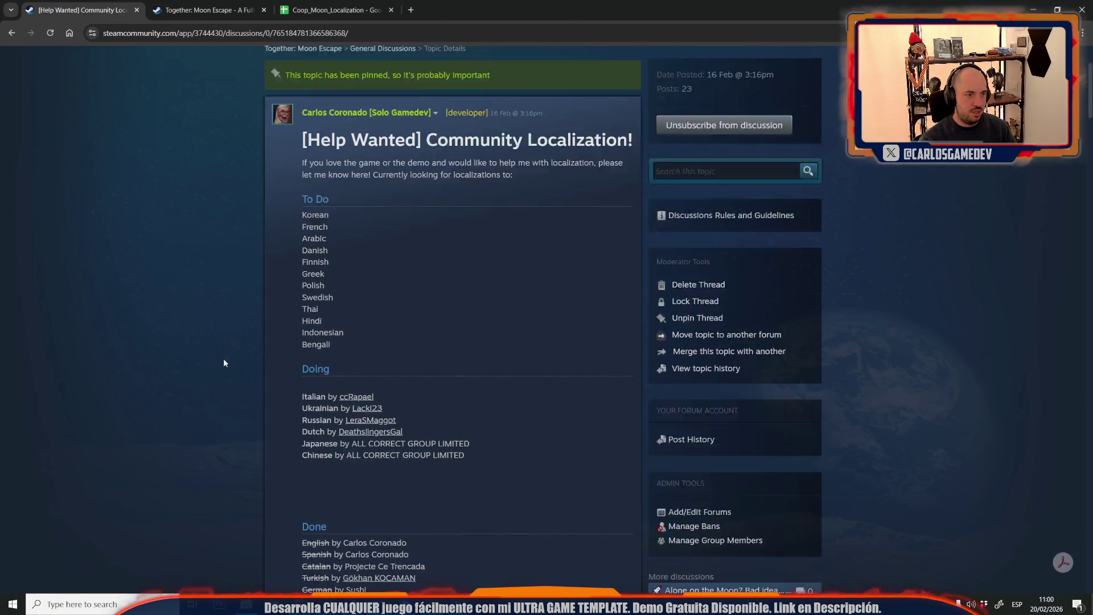
{"action": "scroll", "coordinate": [223, 363], "scroll_direction": "down", "scroll_amount": 11}
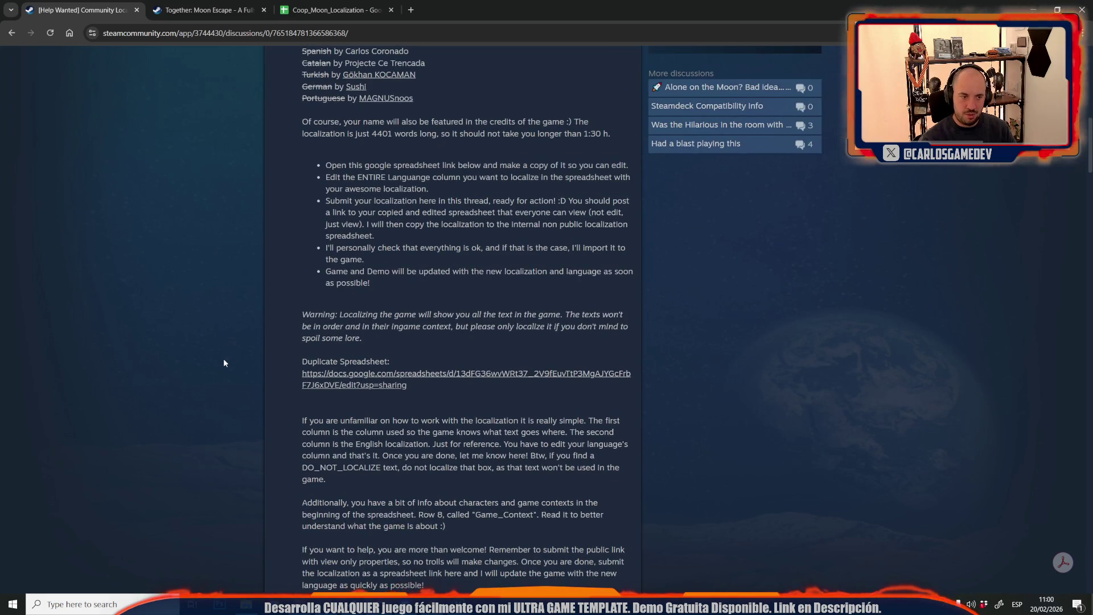
{"action": "scroll", "coordinate": [223, 362], "scroll_direction": "down", "scroll_amount": 7}
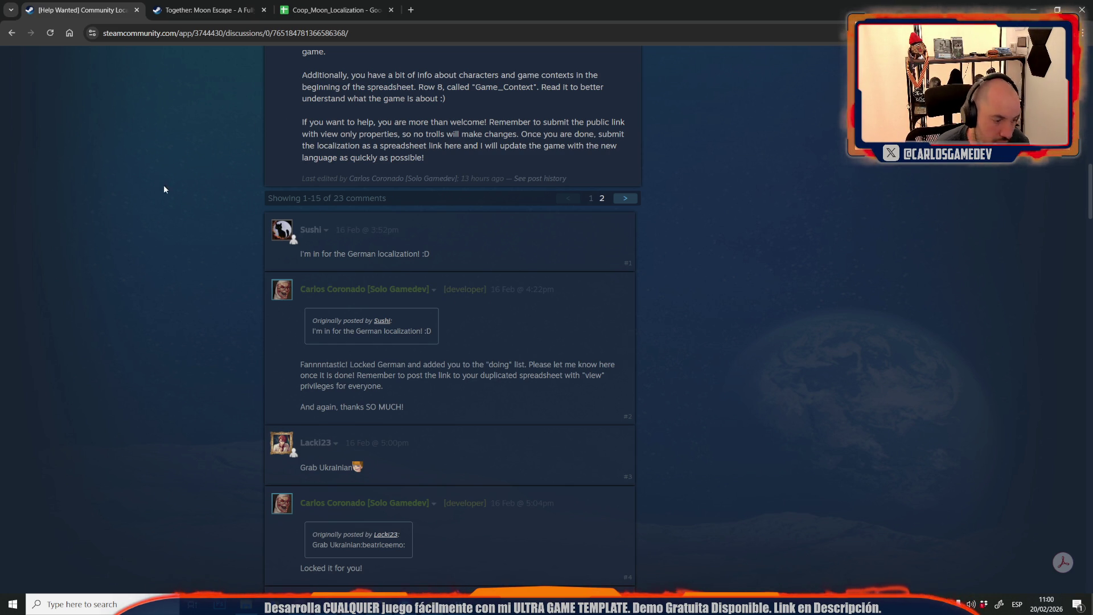
{"action": "scroll", "coordinate": [163, 185], "scroll_direction": "up", "scroll_amount": 2}
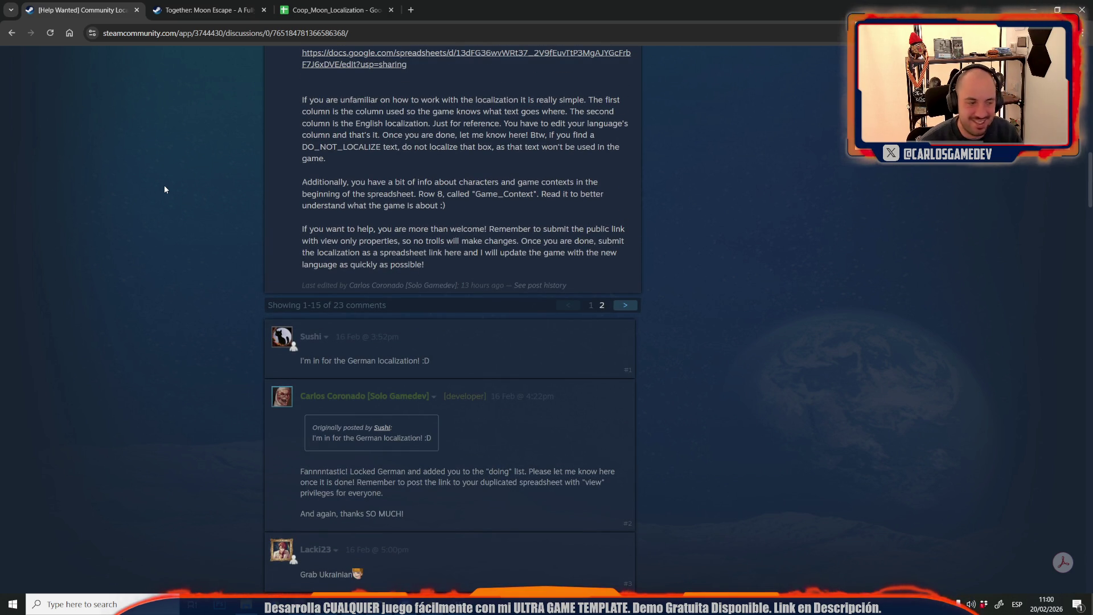
{"action": "scroll", "coordinate": [164, 189], "scroll_direction": "up", "scroll_amount": 7}
{"action": "scroll", "coordinate": [164, 189], "scroll_direction": "up", "scroll_amount": 2}
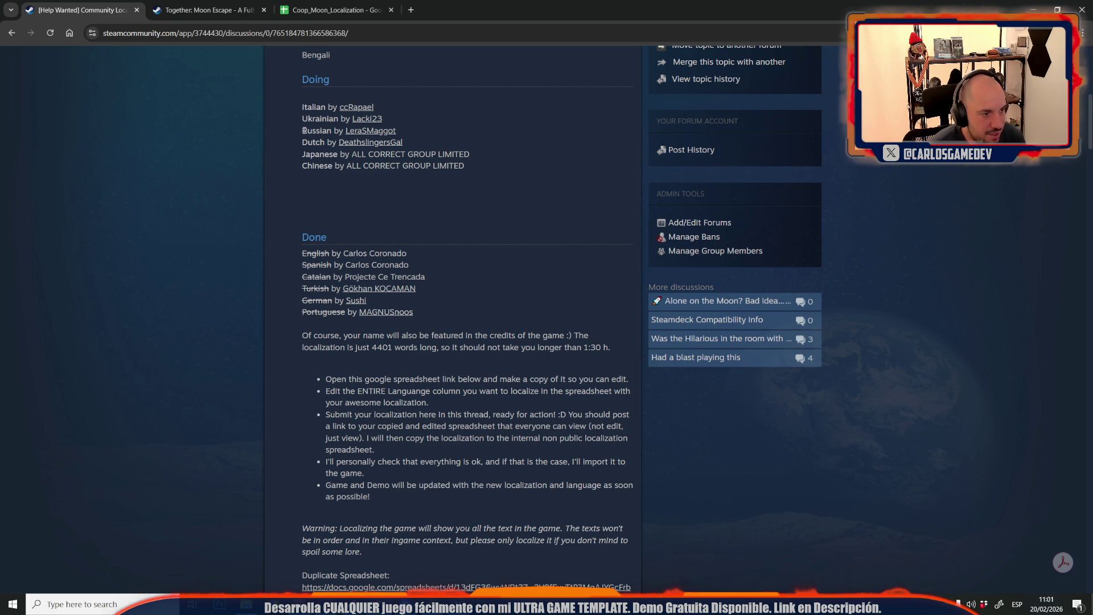
{"action": "left_click", "coordinate": [461, 127]}
Highlight the Russian translator line, read the volunteer replies, and return to the Coop_Moon_Localization spreadsheet
{"action": "triple_click", "coordinate": [425, 127]}
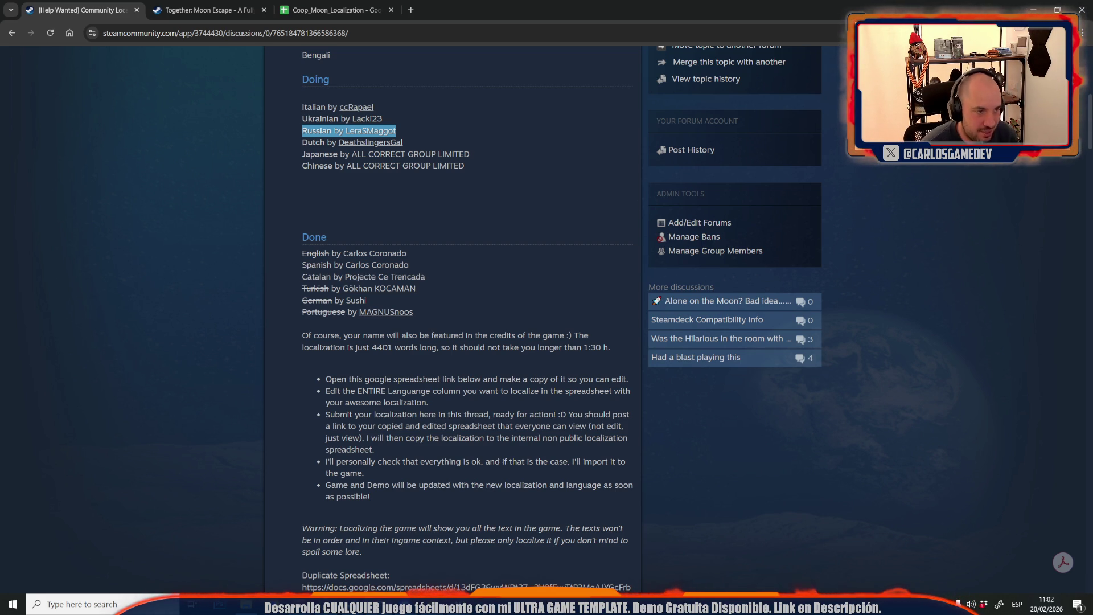
{"action": "left_click", "coordinate": [182, 206]}
{"action": "scroll", "coordinate": [182, 206], "scroll_direction": "up", "scroll_amount": 3}
{"action": "scroll", "coordinate": [182, 206], "scroll_direction": "up", "scroll_amount": 1}
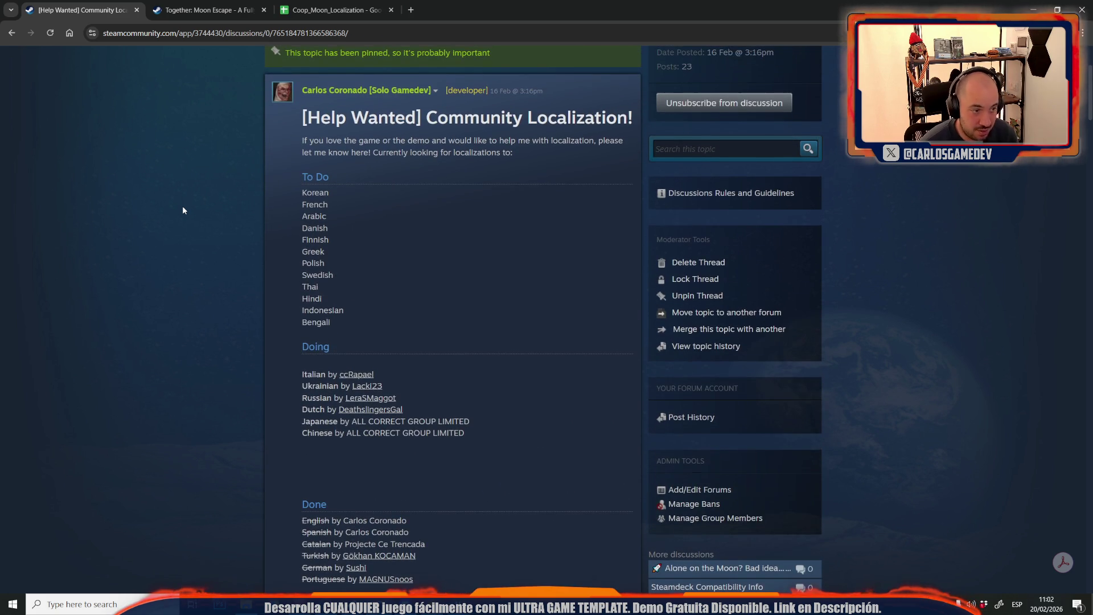
{"action": "scroll", "coordinate": [254, 274], "scroll_direction": "down", "scroll_amount": 5}
{"action": "scroll", "coordinate": [254, 274], "scroll_direction": "down", "scroll_amount": 20}
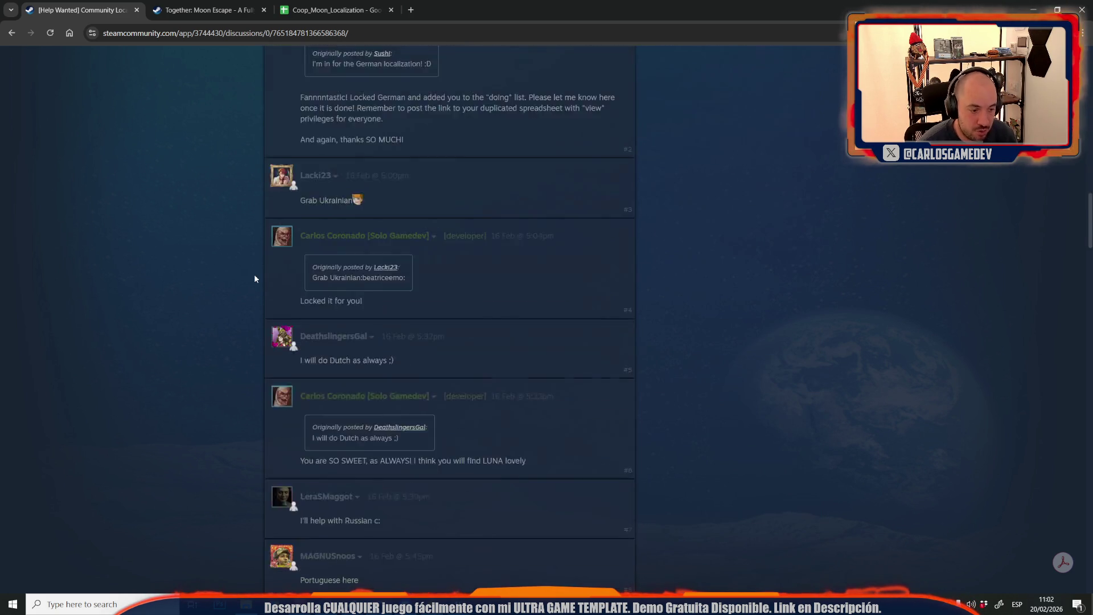
{"action": "scroll", "coordinate": [254, 278], "scroll_direction": "down", "scroll_amount": 3}
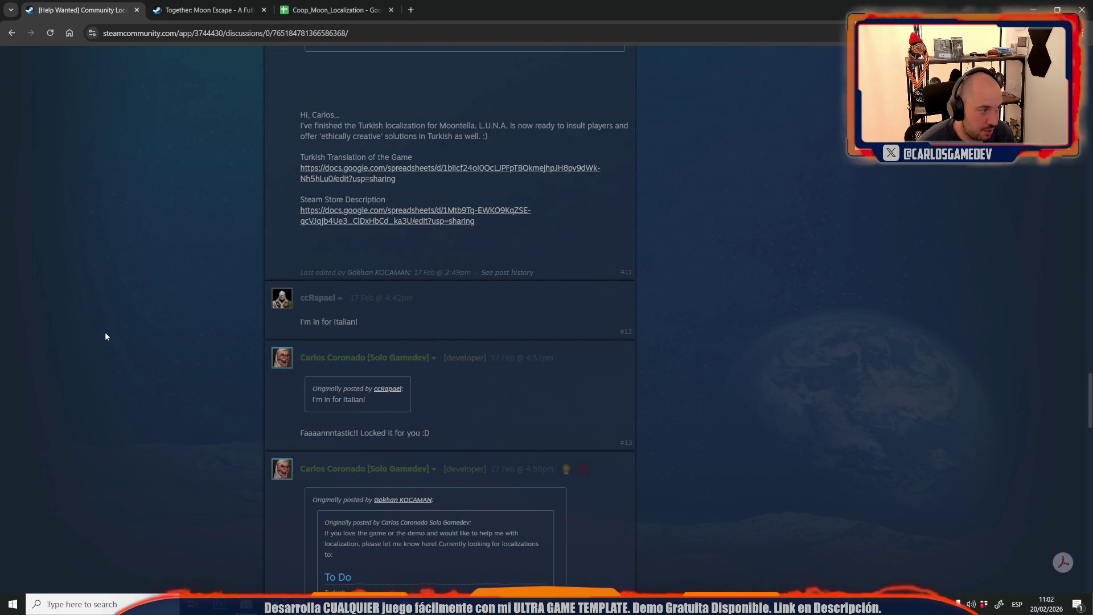
{"action": "scroll", "coordinate": [105, 336], "scroll_direction": "down", "scroll_amount": 15}
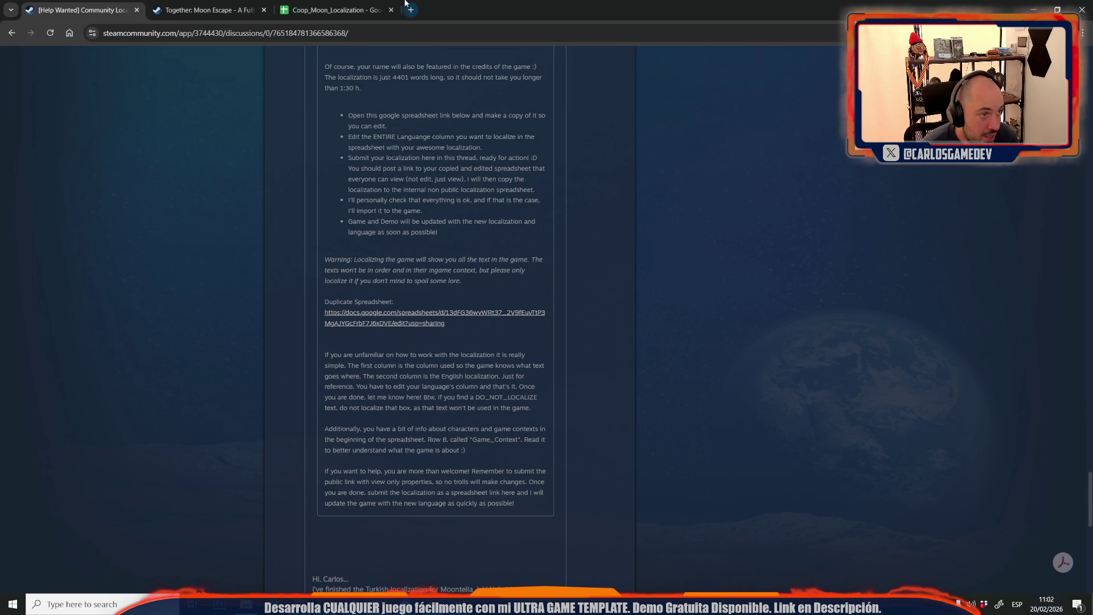
{"action": "left_click", "coordinate": [336, 10]}
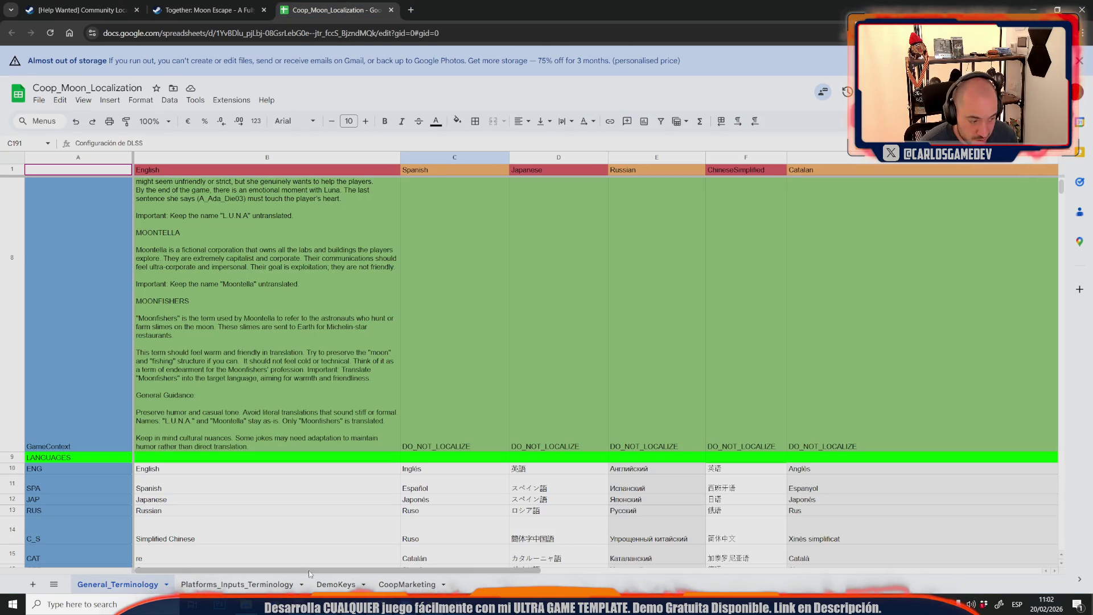
{"action": "mouse_move", "coordinate": [362, 568]}
{"action": "left_mouse_down"}
{"action": "mouse_move", "coordinate": [550, 566]}
{"action": "mouse_move", "coordinate": [421, 567]}
{"action": "left_mouse_up"}
{"action": "left_click", "coordinate": [375, 377]}
{"action": "scroll", "coordinate": [375, 377], "scroll_direction": "up", "scroll_amount": 3}
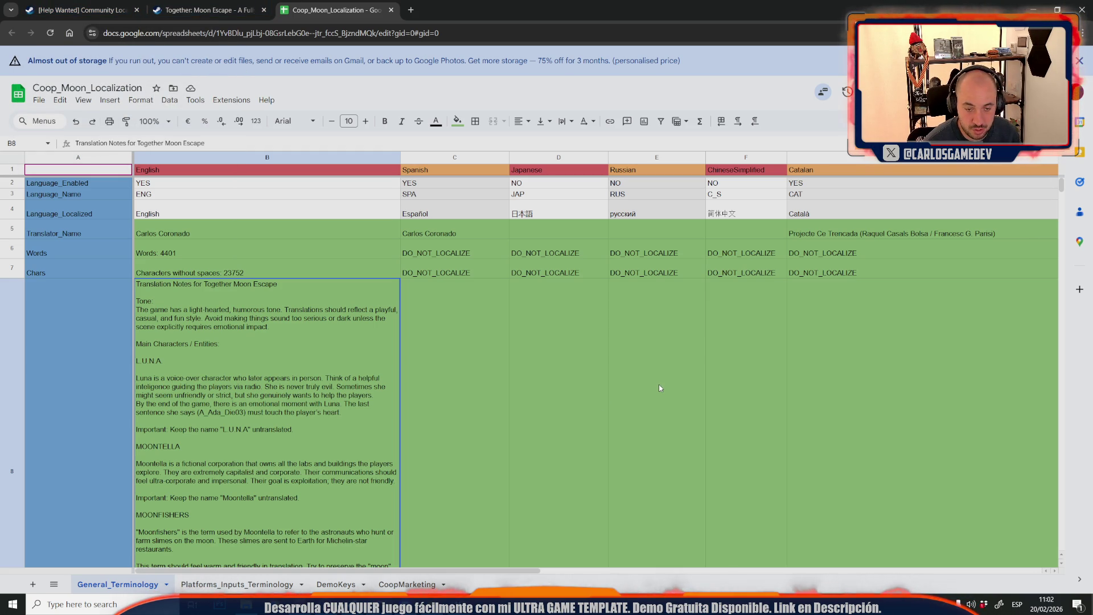
{"action": "left_click", "coordinate": [531, 312]}
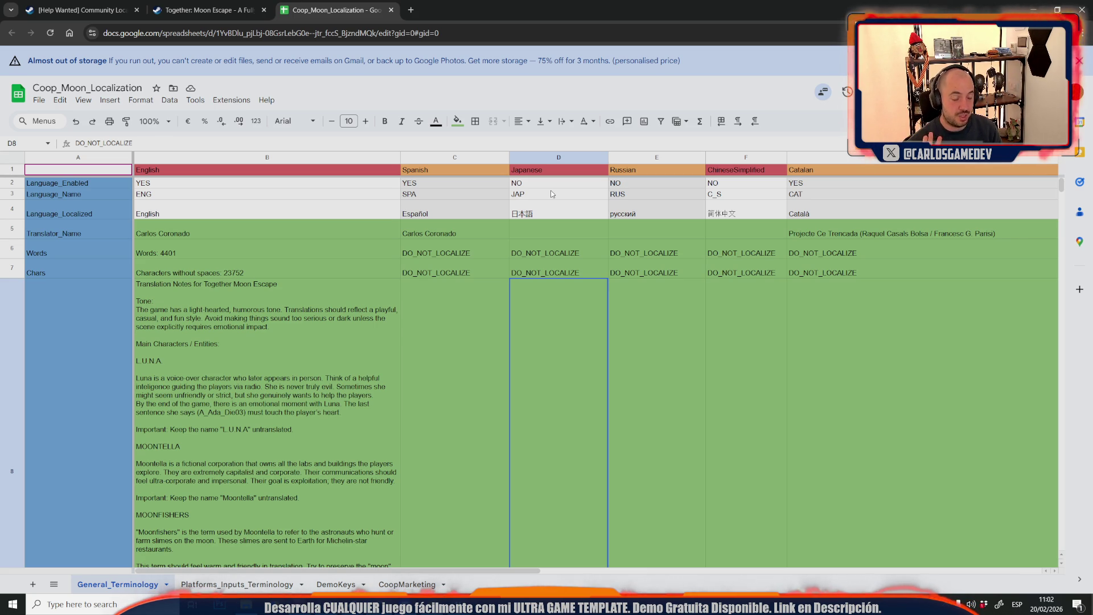
{"action": "left_click", "coordinate": [551, 193]}
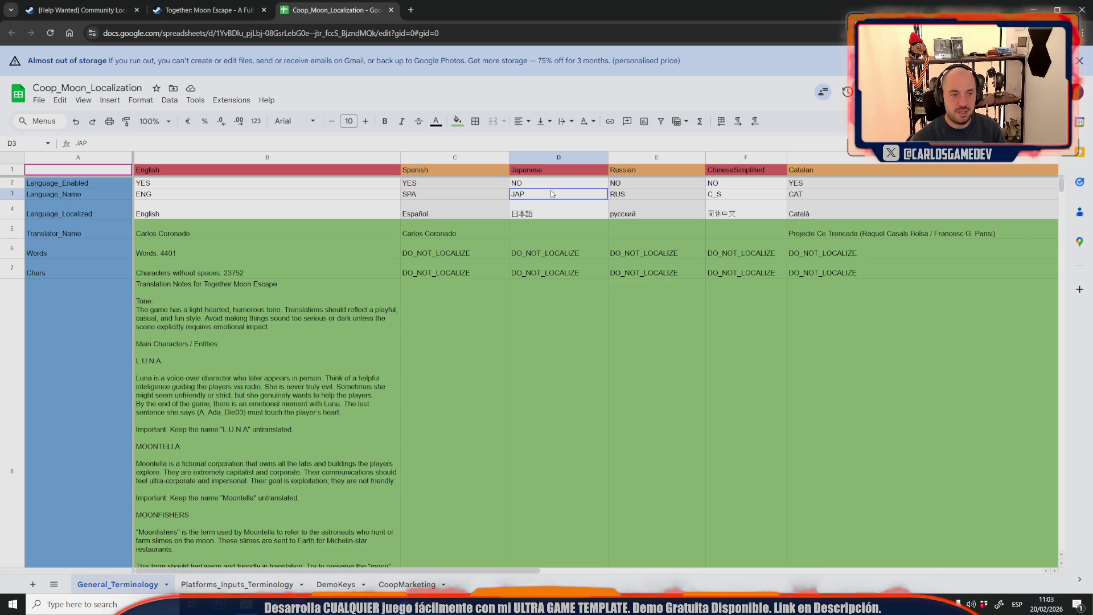
{"action": "scroll", "coordinate": [551, 194], "scroll_direction": "down", "scroll_amount": 10}
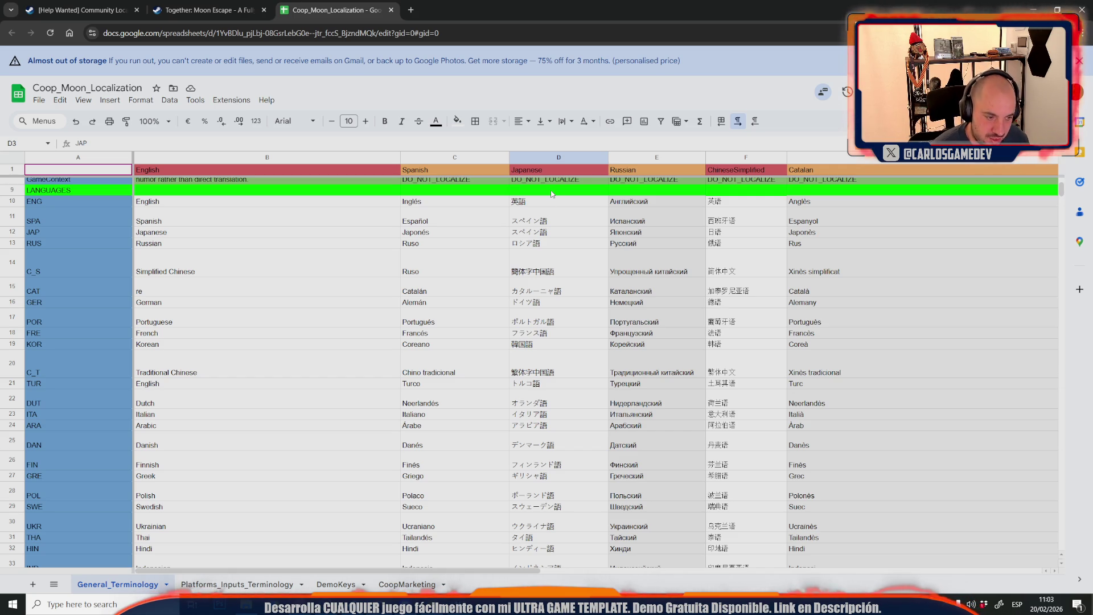
{"action": "left_click", "coordinate": [520, 298]}
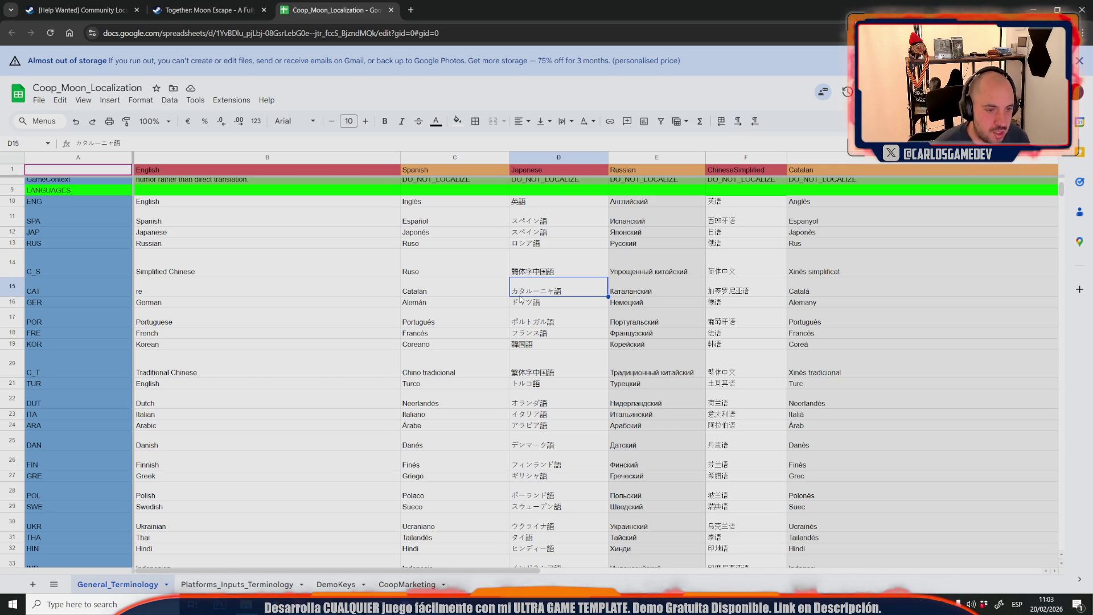
{"action": "scroll", "coordinate": [520, 298], "scroll_direction": "up", "scroll_amount": 2}
{"action": "scroll", "coordinate": [520, 298], "scroll_direction": "up", "scroll_amount": 3}
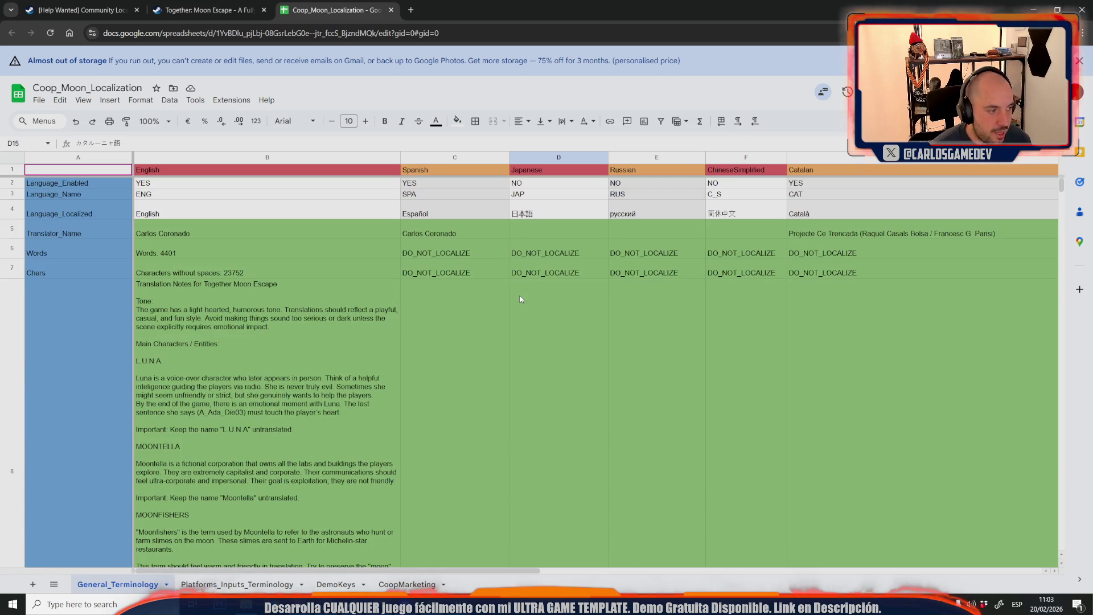
{"action": "left_click", "coordinate": [259, 284]}
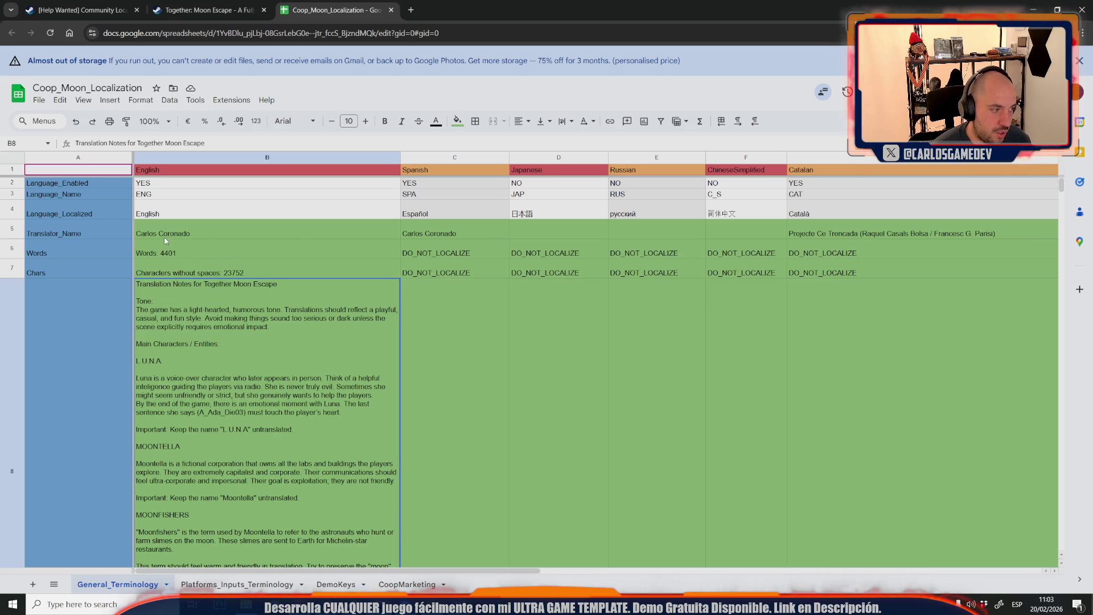
{"action": "left_click", "coordinate": [203, 229]}
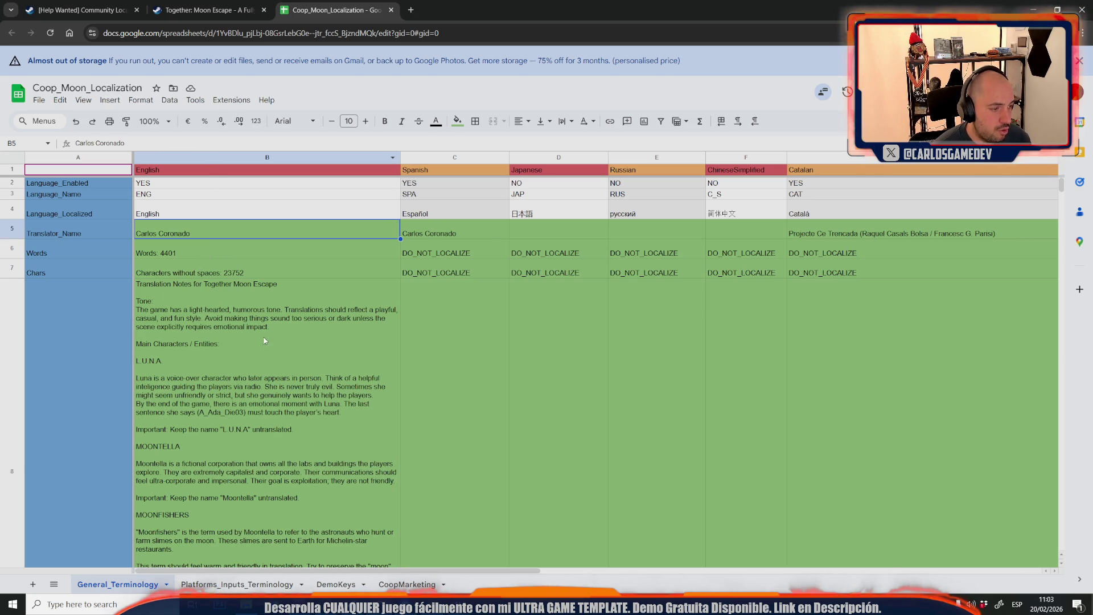
{"action": "left_click", "coordinate": [285, 398]}
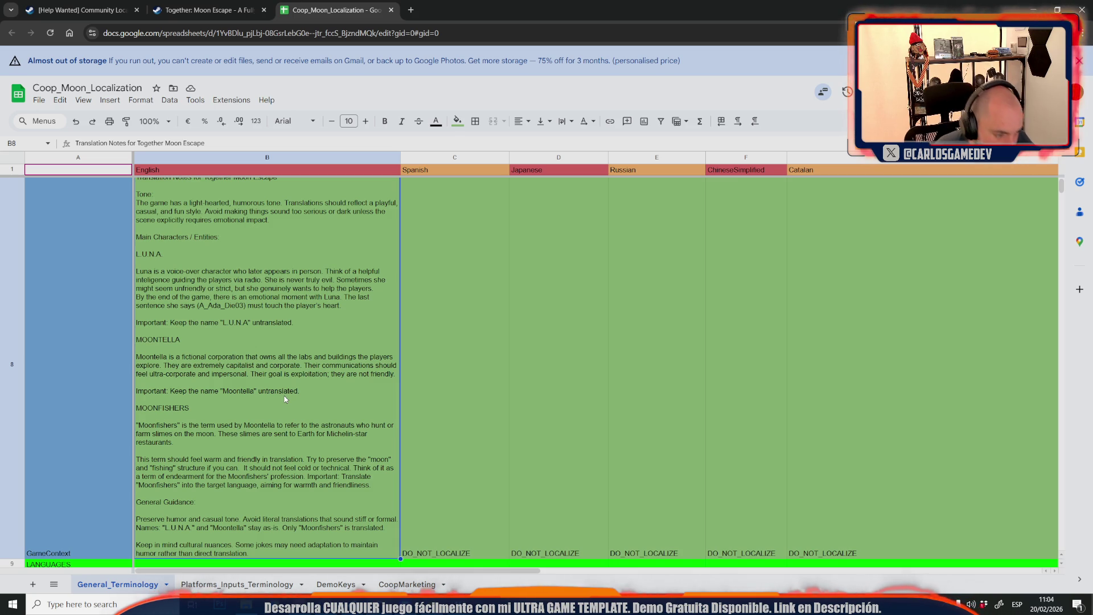
{"action": "double_click", "coordinate": [284, 397]}
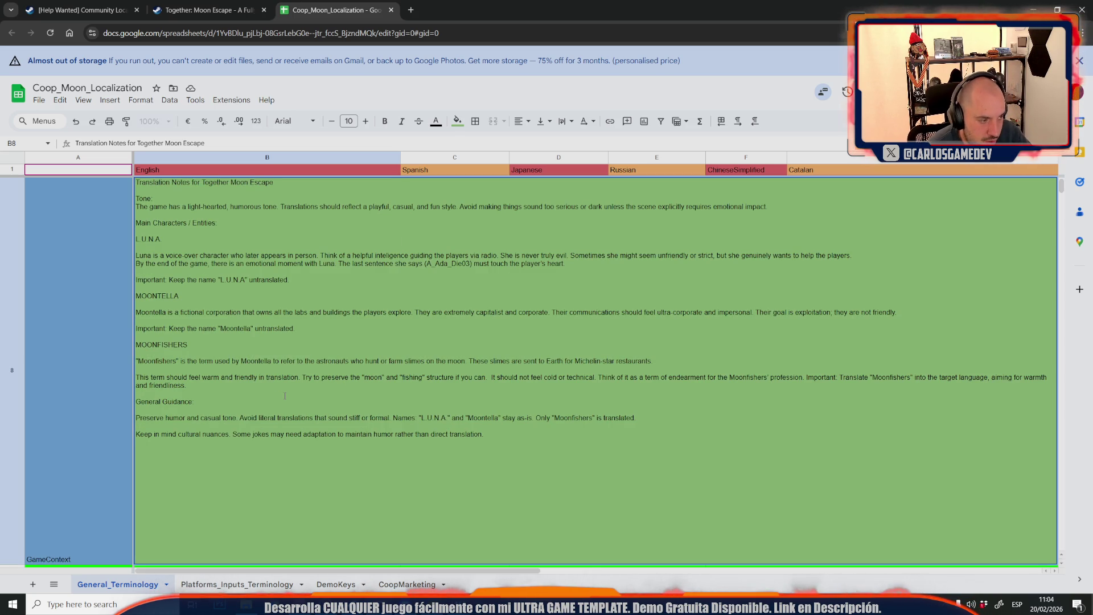
{"action": "left_click", "coordinate": [112, 381]}
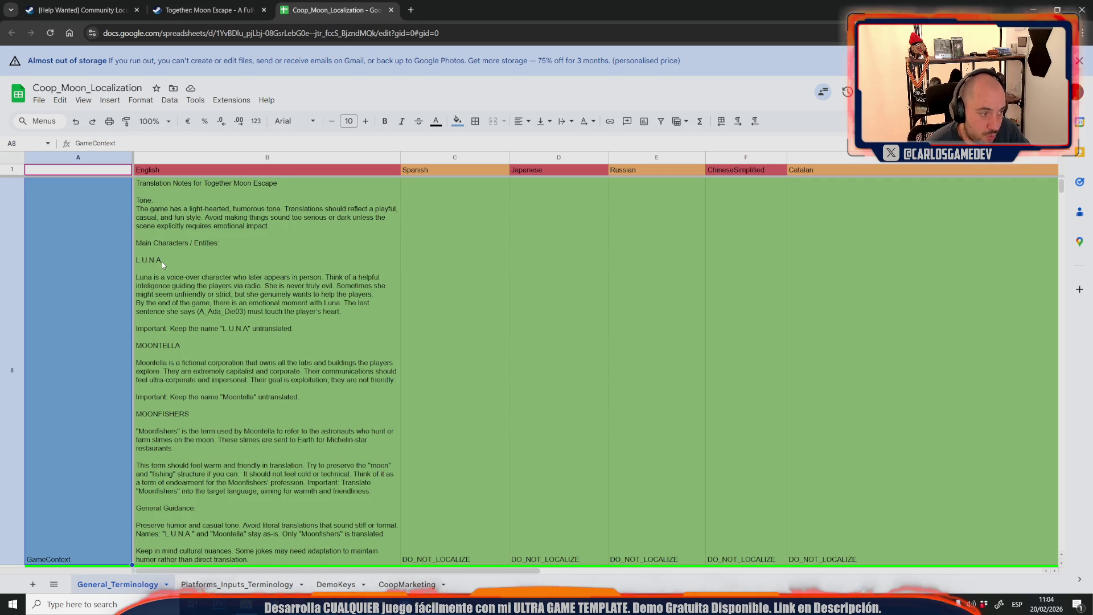
{"action": "left_click", "coordinate": [206, 259]}
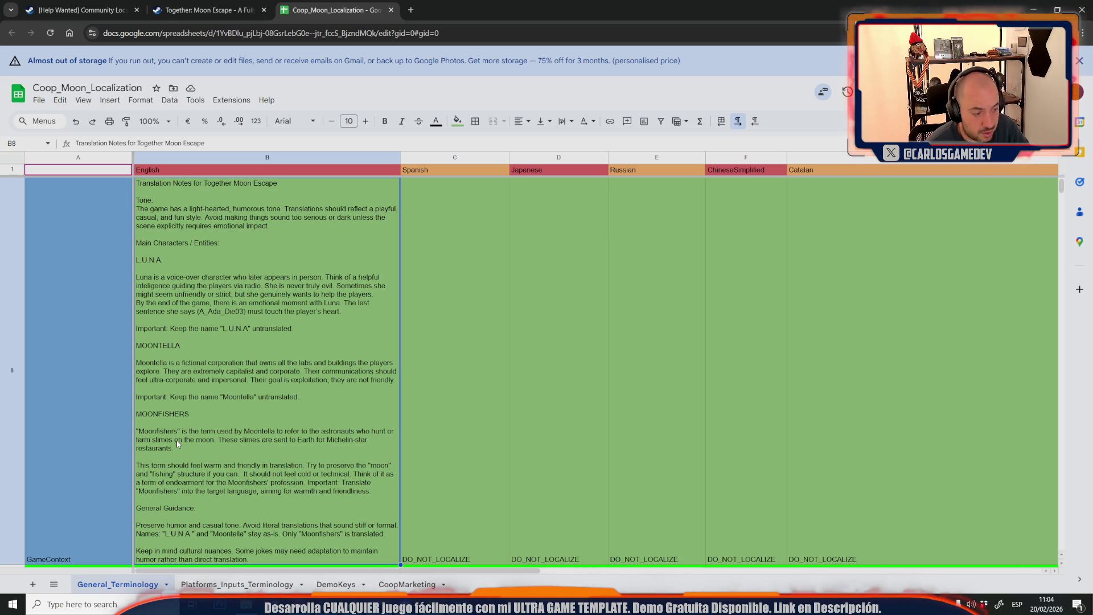
{"action": "left_click", "coordinate": [111, 417]}
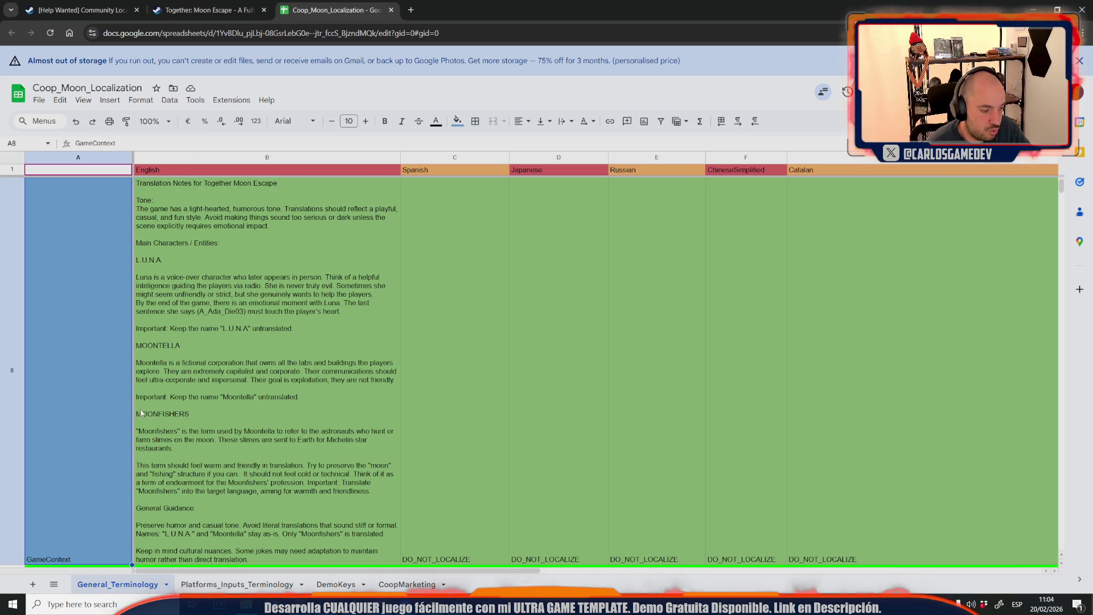
{"action": "scroll", "coordinate": [221, 401], "scroll_direction": "down", "scroll_amount": 1}
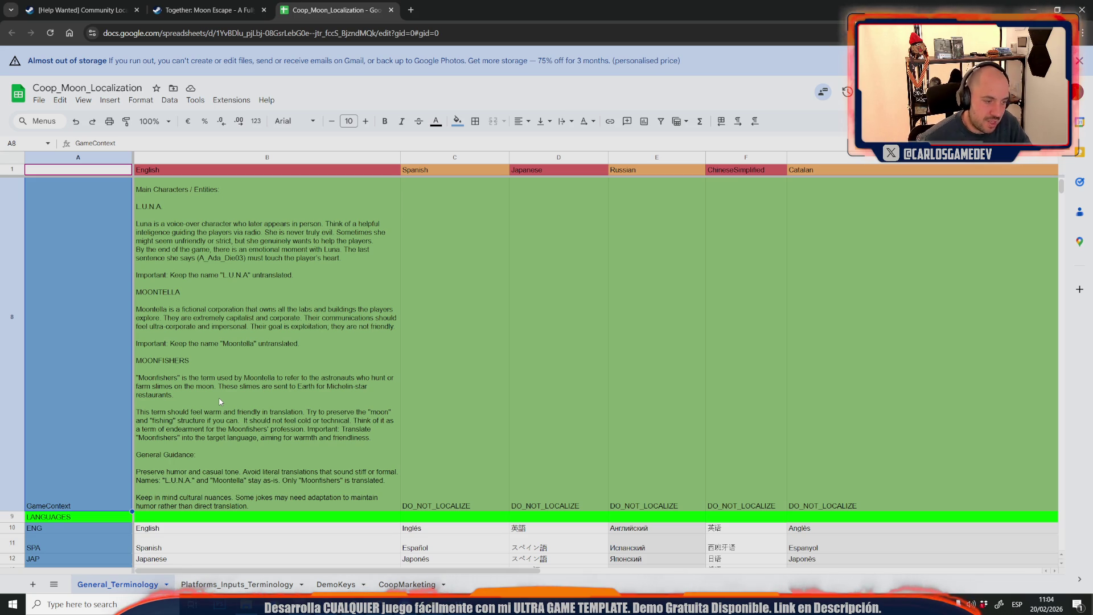
{"action": "left_click", "coordinate": [253, 333]}
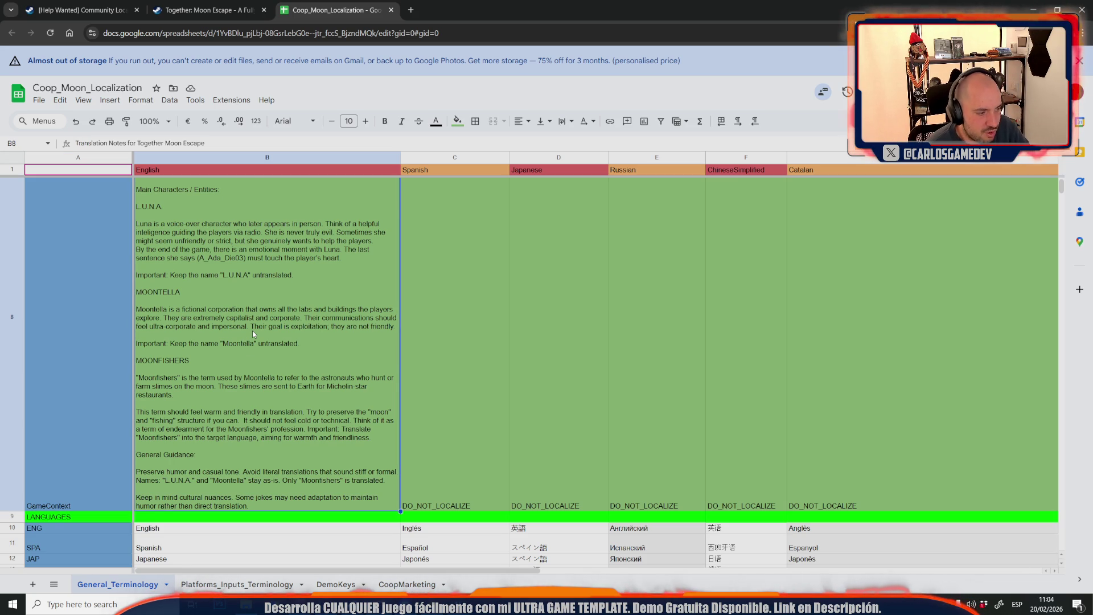
{"action": "scroll", "coordinate": [252, 333], "scroll_direction": "up", "scroll_amount": 1}
{"action": "scroll", "coordinate": [252, 333], "scroll_direction": "up", "scroll_amount": 1}
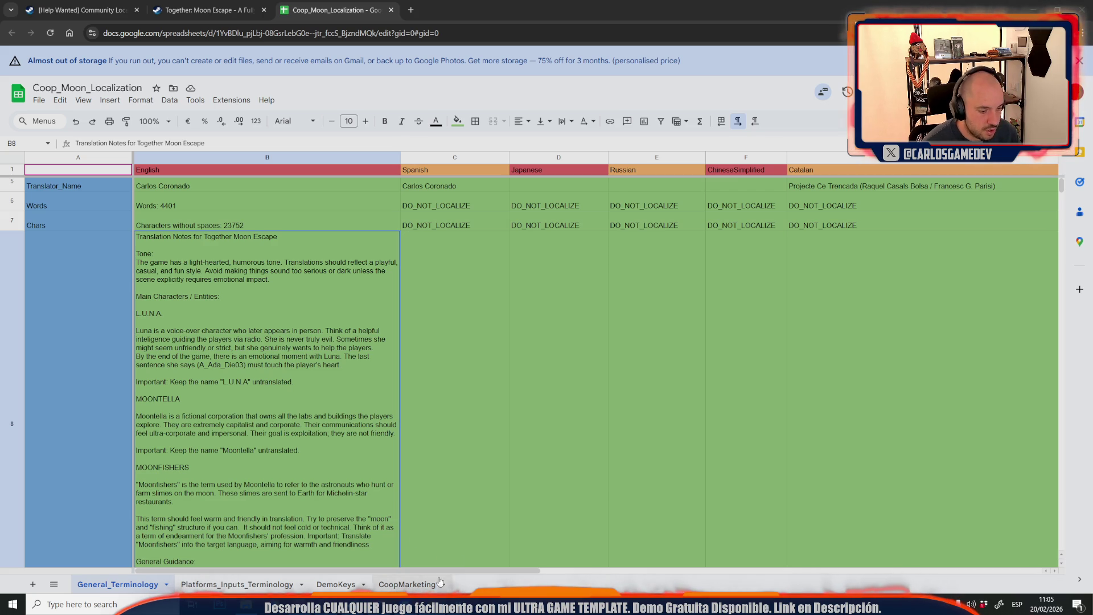
{"action": "mouse_move", "coordinate": [458, 604]}
{"action": "left_click", "coordinate": [589, 579]}
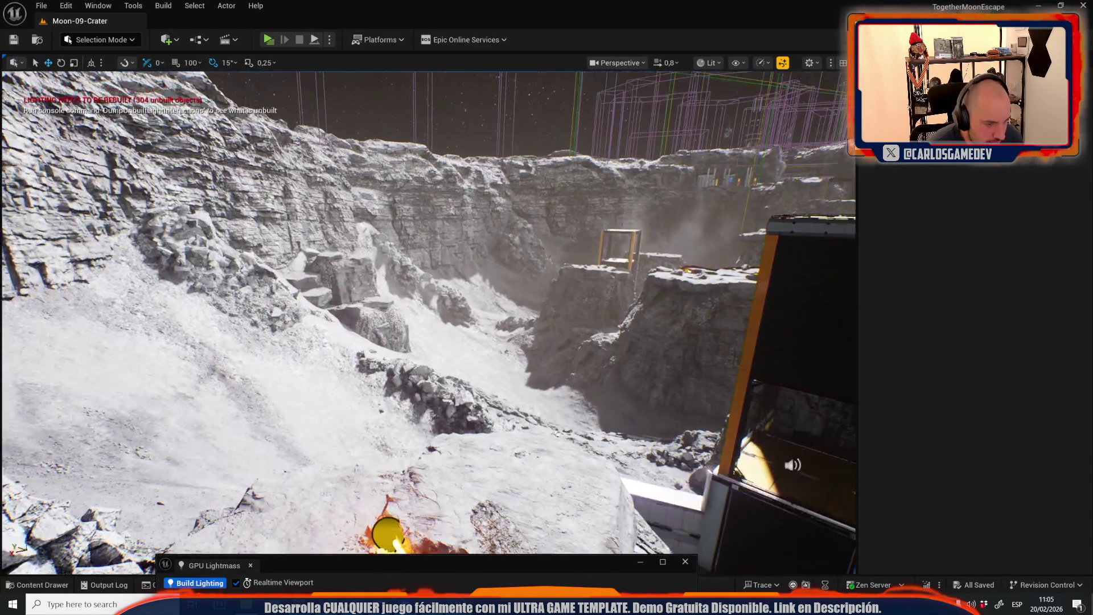
Fly toward the orange elevator tower in full-screen, with the GPU Lightmass panel closed
{"action": "mouse_move", "coordinate": [400, 277]}
{"action": "left_mouse_down"}
{"action": "mouse_move", "coordinate": [443, 279]}
{"action": "mouse_move", "coordinate": [432, 324]}
{"action": "left_mouse_up"}
{"action": "key", "text": "F11"}
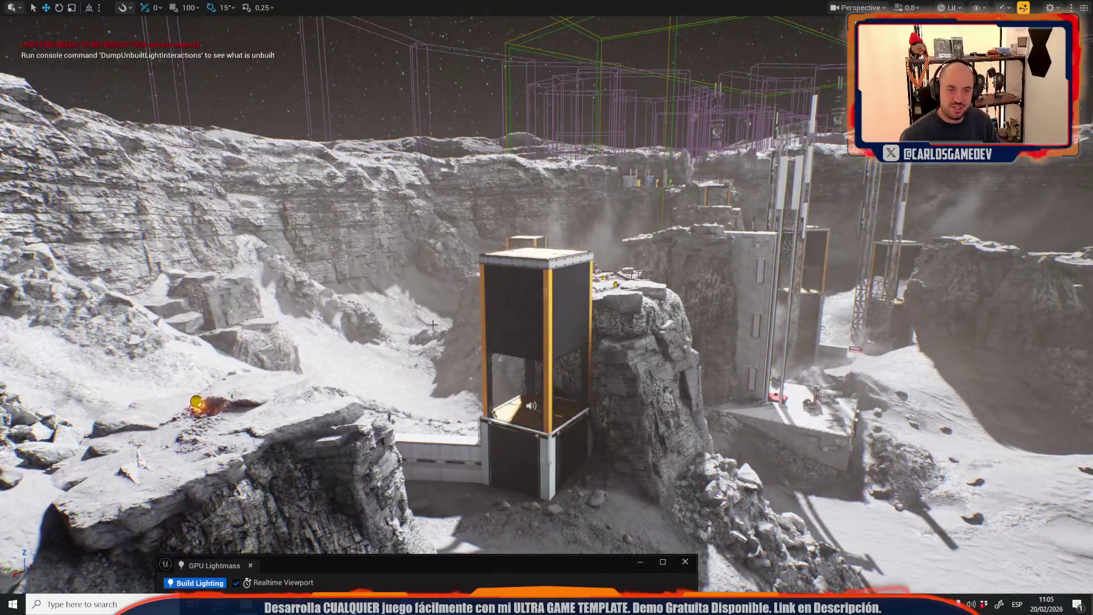
{"action": "left_click", "coordinate": [640, 561]}
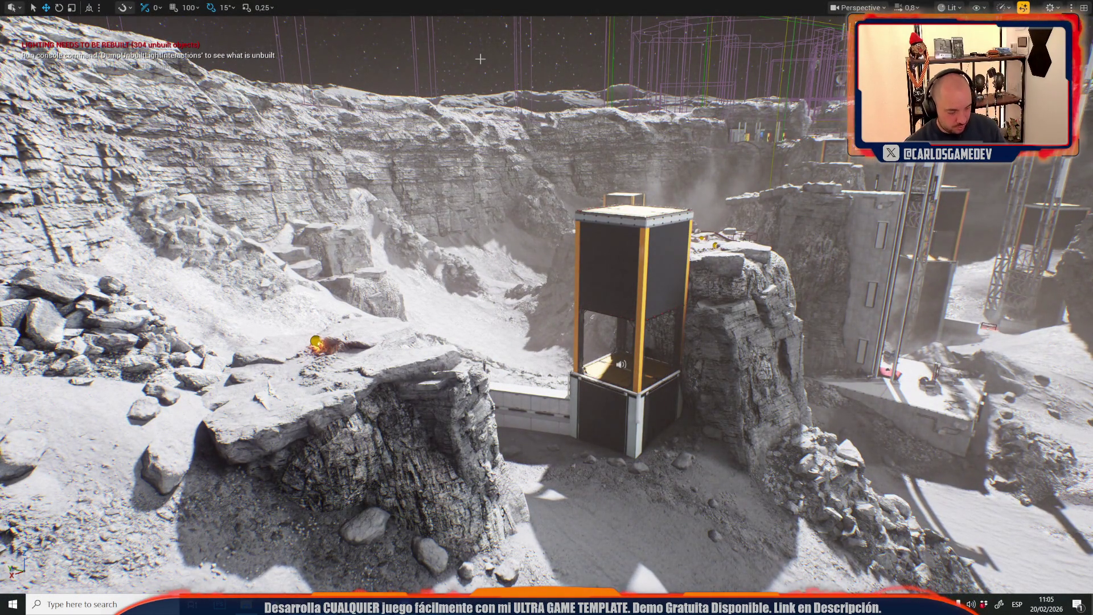
{"action": "mouse_move", "coordinate": [405, 291]}
{"action": "left_mouse_down"}
{"action": "mouse_move", "coordinate": [376, 288]}
{"action": "mouse_move", "coordinate": [421, 267]}
{"action": "mouse_move", "coordinate": [541, 262]}
{"action": "mouse_move", "coordinate": [431, 266]}
{"action": "left_mouse_up"}
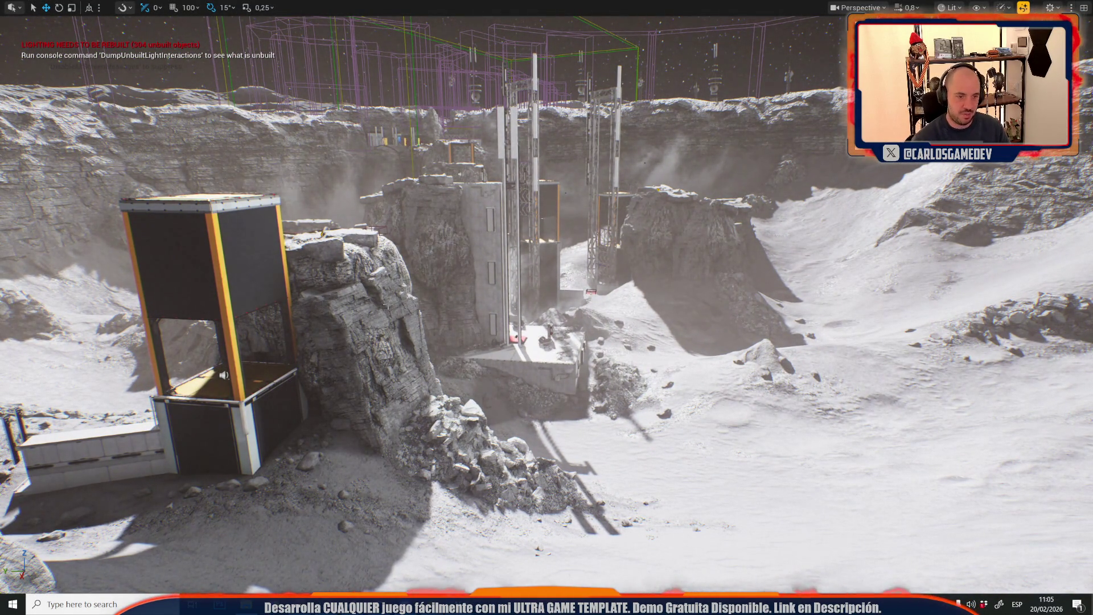
{"action": "left_click", "coordinate": [308, 457]}
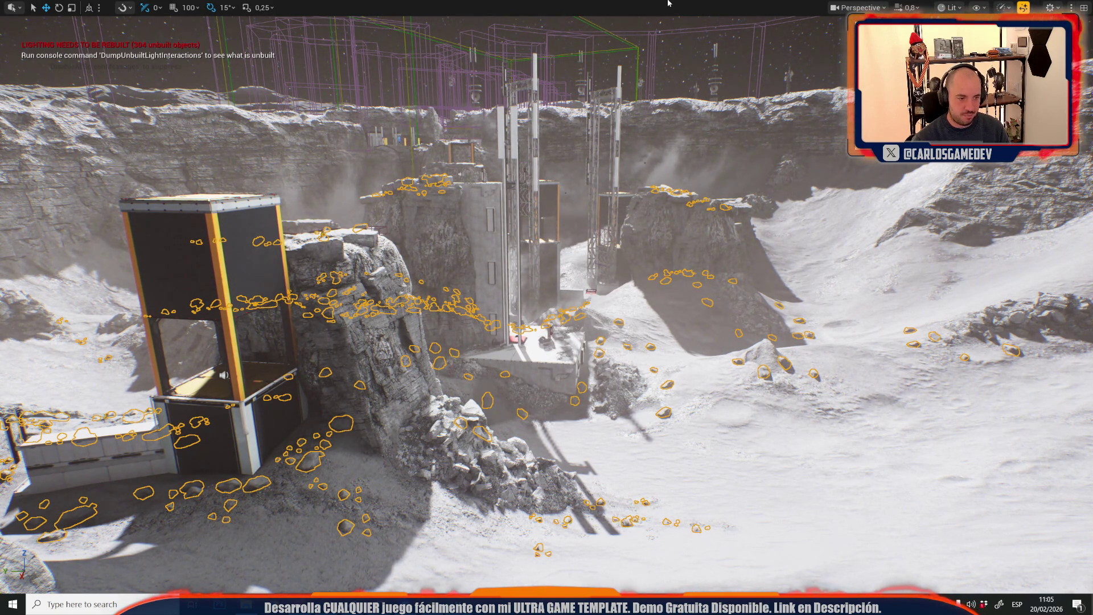
Pick out the rocks beside the elevator, then switch to Game View to hide editor icons
{"action": "key", "text": "Escape"}
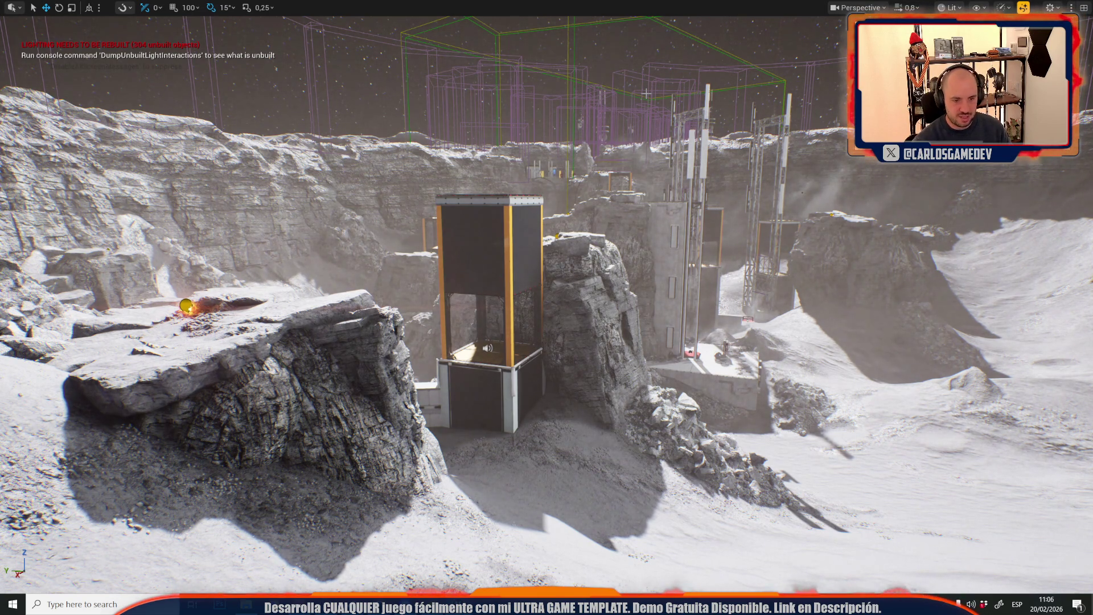
{"action": "left_click", "coordinate": [652, 387]}
{"action": "left_click", "coordinate": [673, 404]}
{"action": "left_click", "coordinate": [836, 256]}
{"action": "key", "text": "g"}
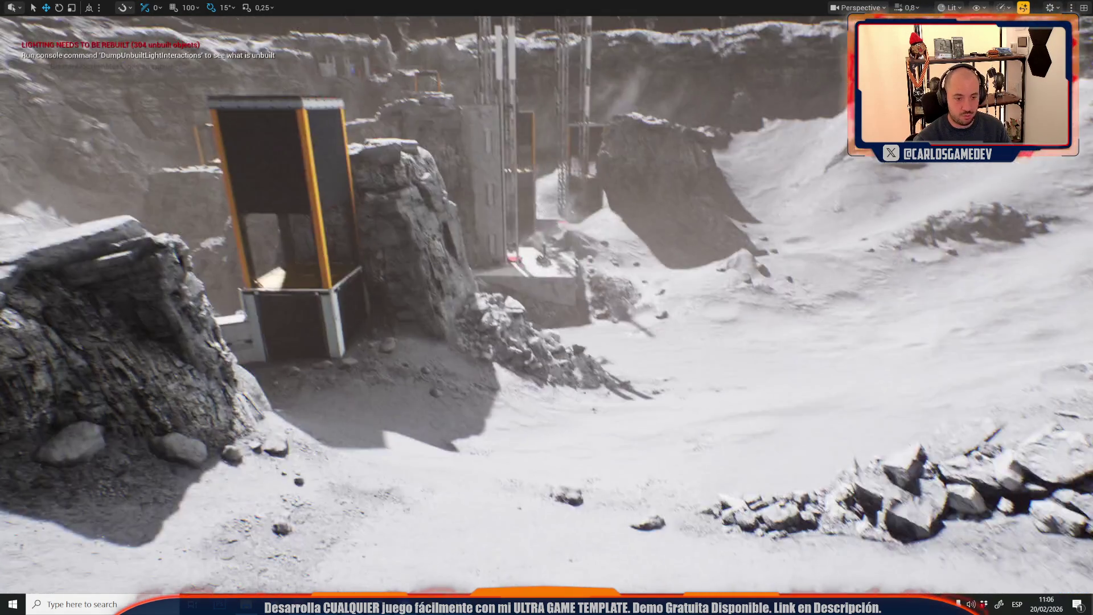
Delete the canyon's scattered rocks, then undo the deletion to restore them
{"action": "scroll", "coordinate": [546, 307], "scroll_direction": "up", "scroll_amount": 2}
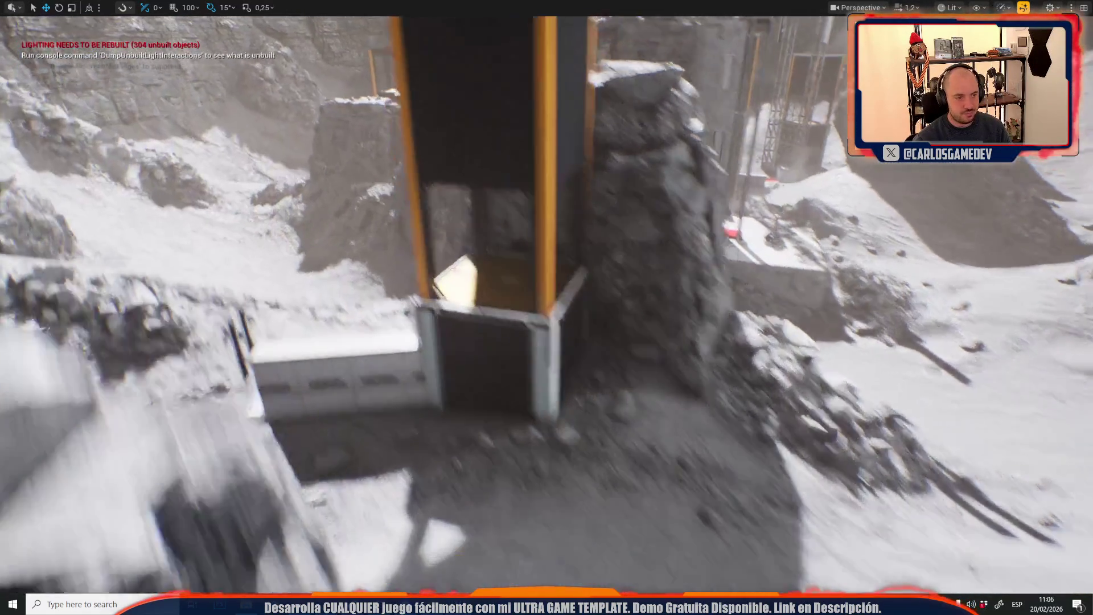
{"action": "scroll", "coordinate": [547, 308], "scroll_direction": "up", "scroll_amount": 2}
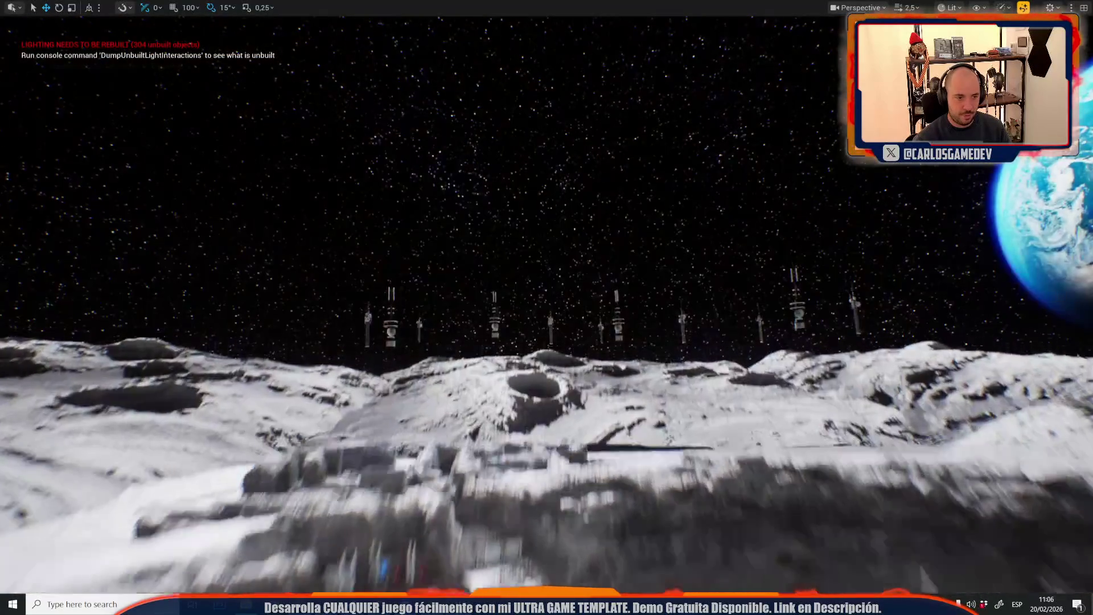
{"action": "scroll", "coordinate": [547, 307], "scroll_direction": "down", "scroll_amount": 2}
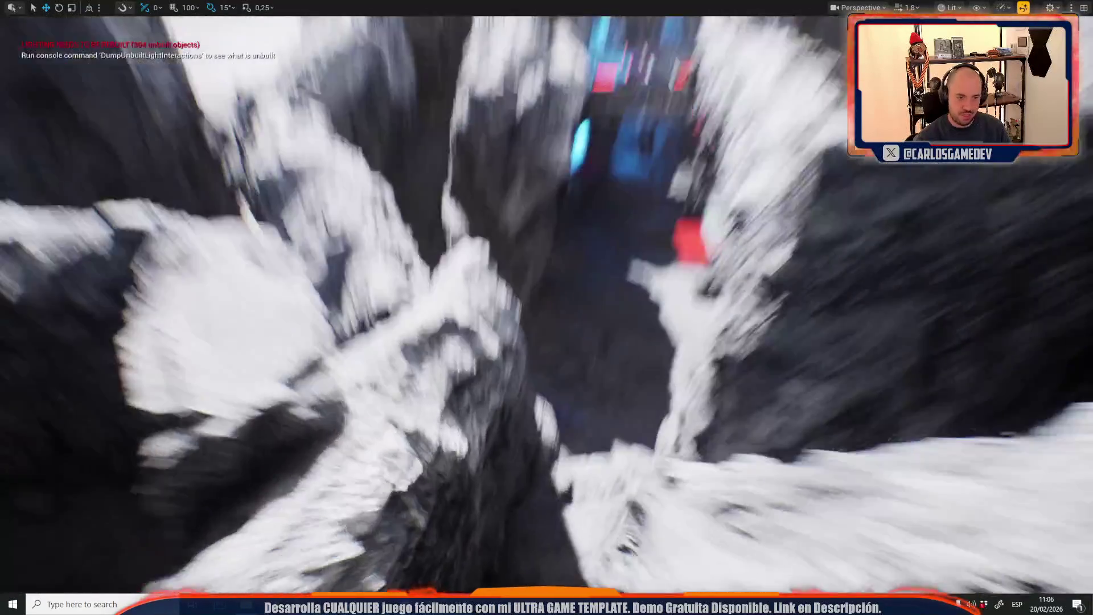
{"action": "scroll", "coordinate": [546, 307], "scroll_direction": "down", "scroll_amount": 3}
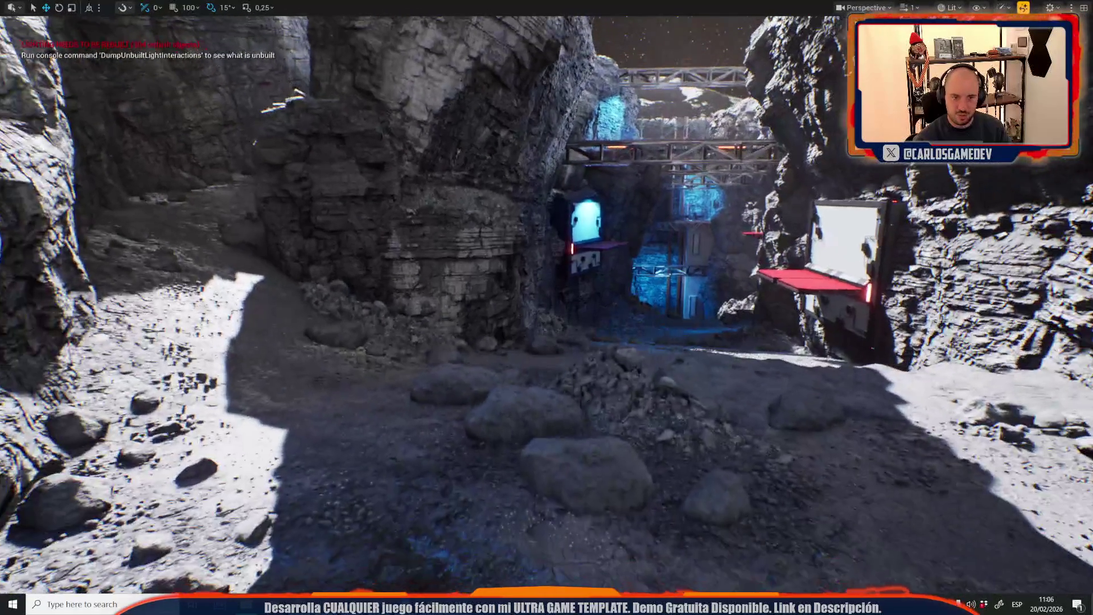
{"action": "scroll", "coordinate": [545, 222], "scroll_direction": "up", "scroll_amount": 3}
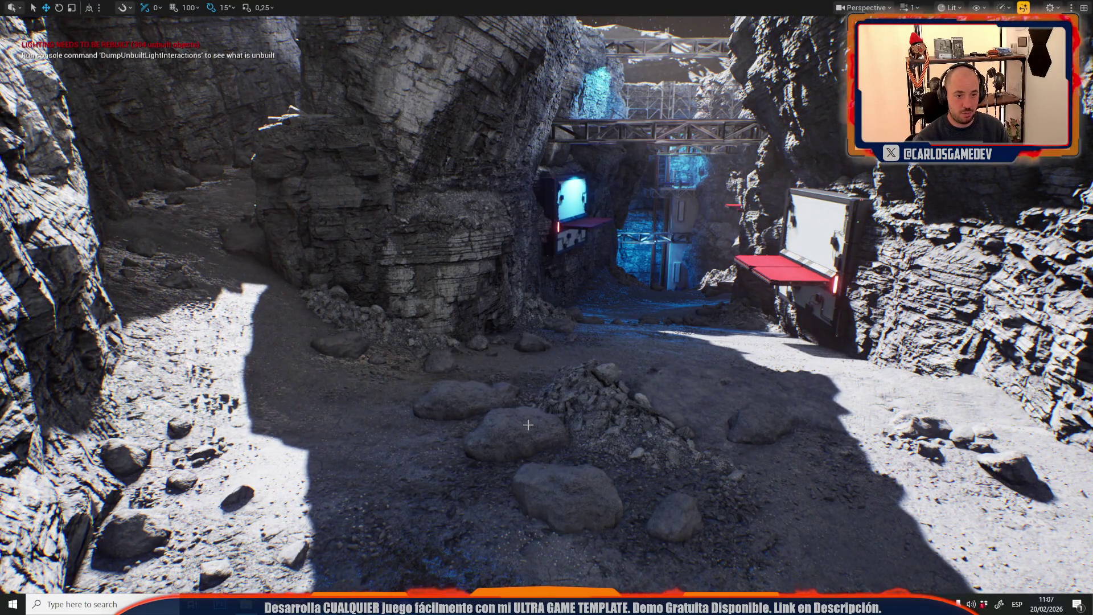
{"action": "left_click", "coordinate": [528, 425]}
{"action": "key", "text": "Delete"}
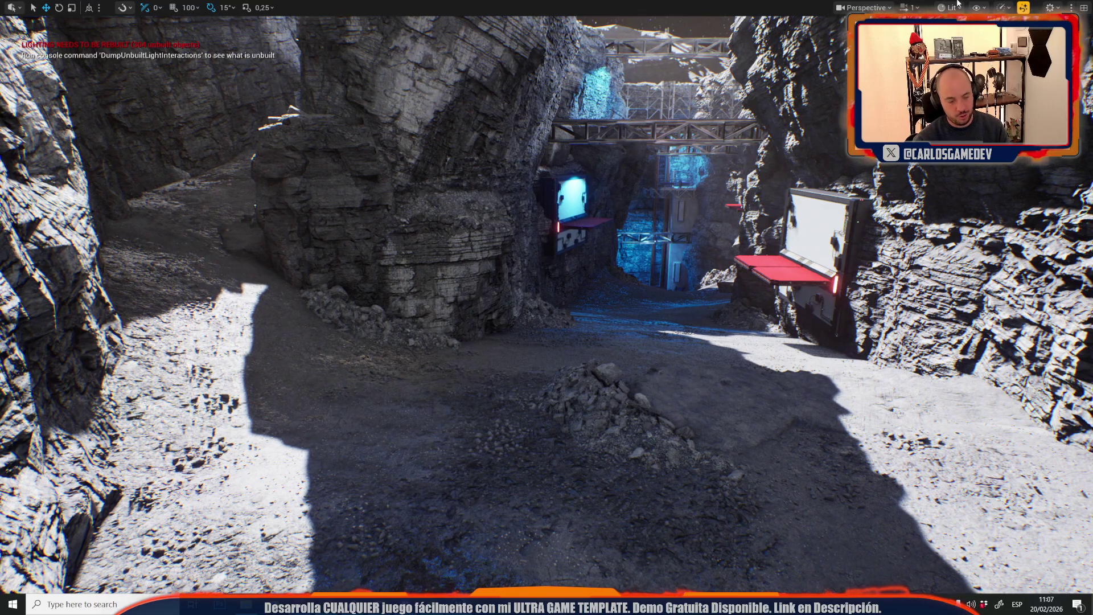
{"action": "key", "text": "ctrl+z"}
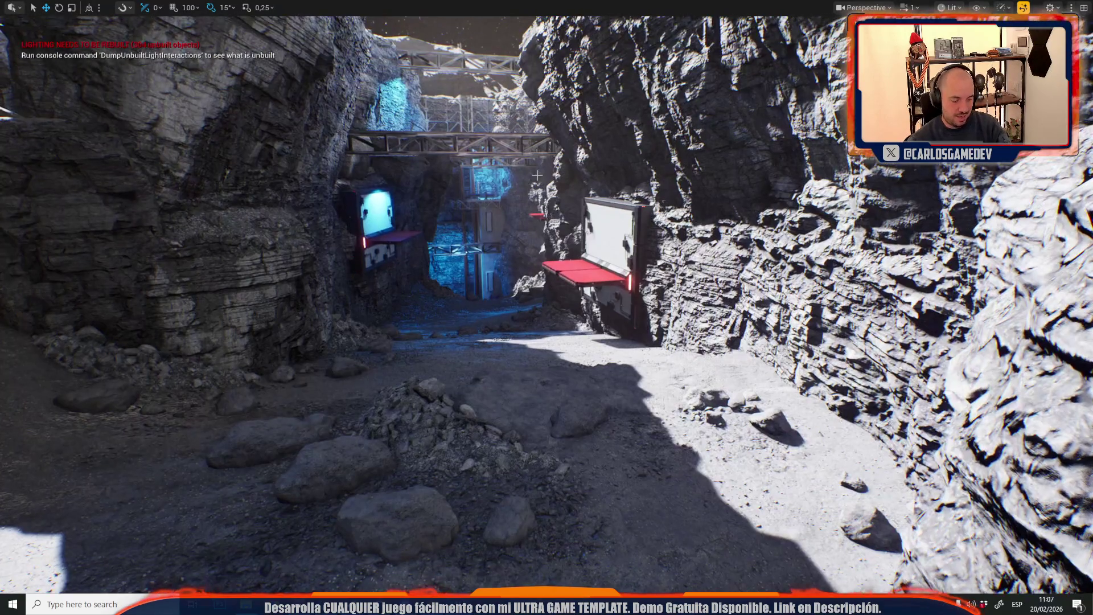
Exit immersive mode and fly into the blue-lit tunnel room with the round hatch door
{"action": "key", "text": "F11"}
{"action": "left_click_drag", "start_coordinate": [555, 213], "coordinate": [548, 202]}
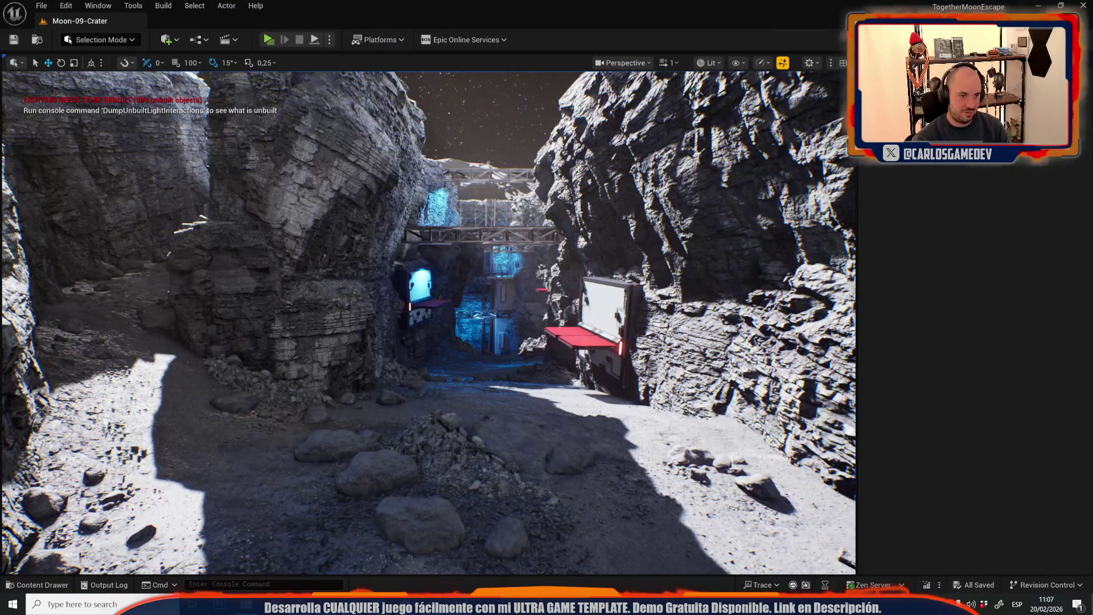
{"action": "mouse_move", "coordinate": [287, 225]}
{"action": "left_mouse_down"}
{"action": "mouse_move", "coordinate": [287, 183]}
{"action": "mouse_move", "coordinate": [369, 171]}
{"action": "left_mouse_up"}
{"action": "scroll", "coordinate": [428, 323], "scroll_direction": "down", "scroll_amount": 2}
{"action": "left_click", "coordinate": [39, 5]}
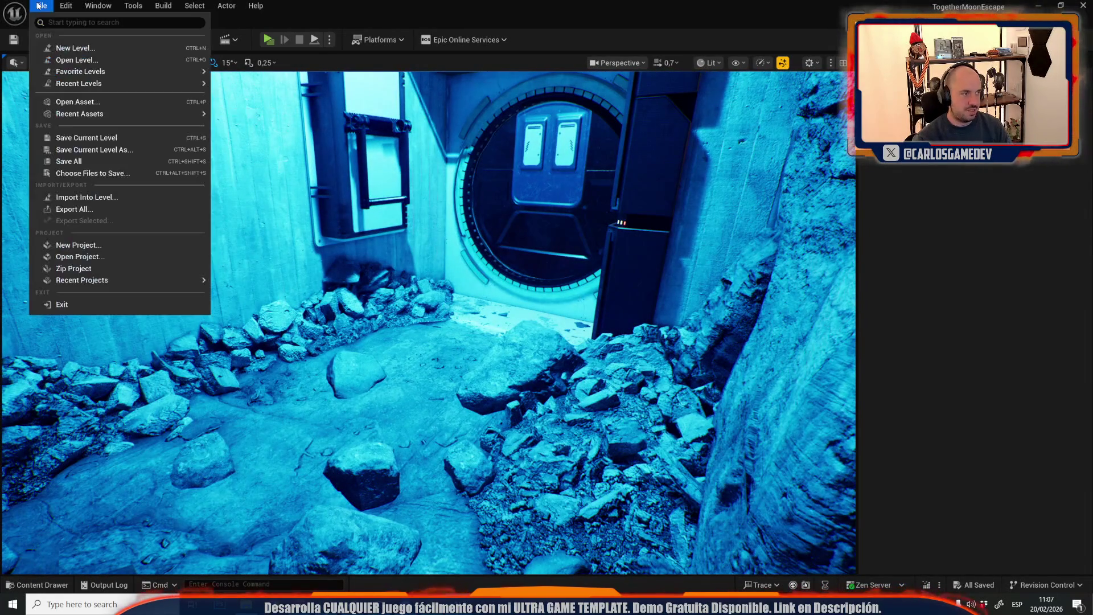
Open Moon-14-Open-World from the _Moon Maps folder via File > Open Level
{"action": "left_click", "coordinate": [72, 60]}
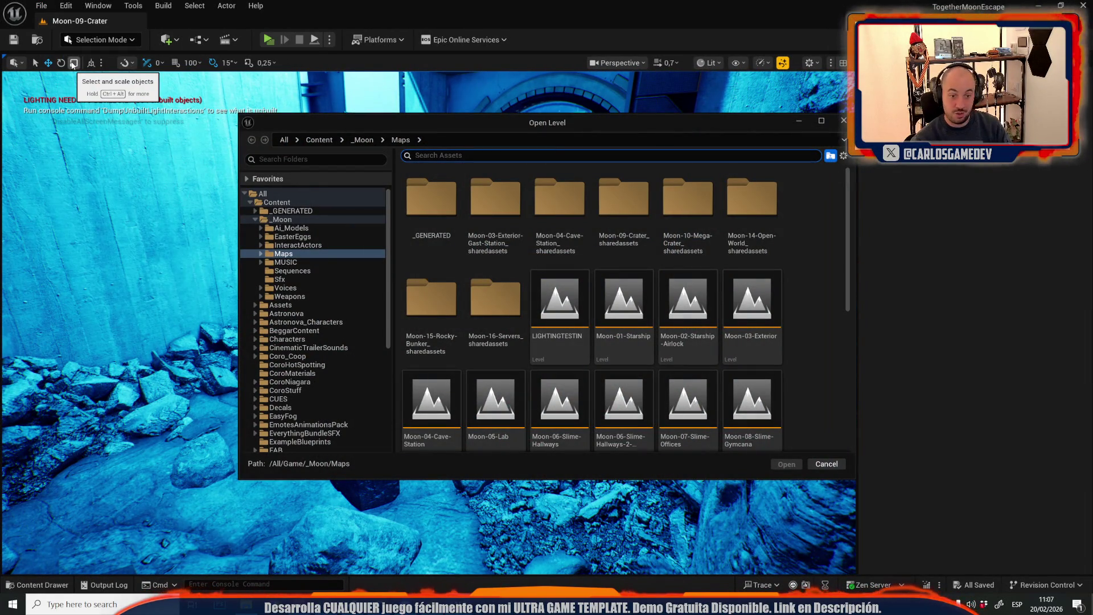
{"action": "scroll", "coordinate": [523, 239], "scroll_direction": "down", "scroll_amount": 2}
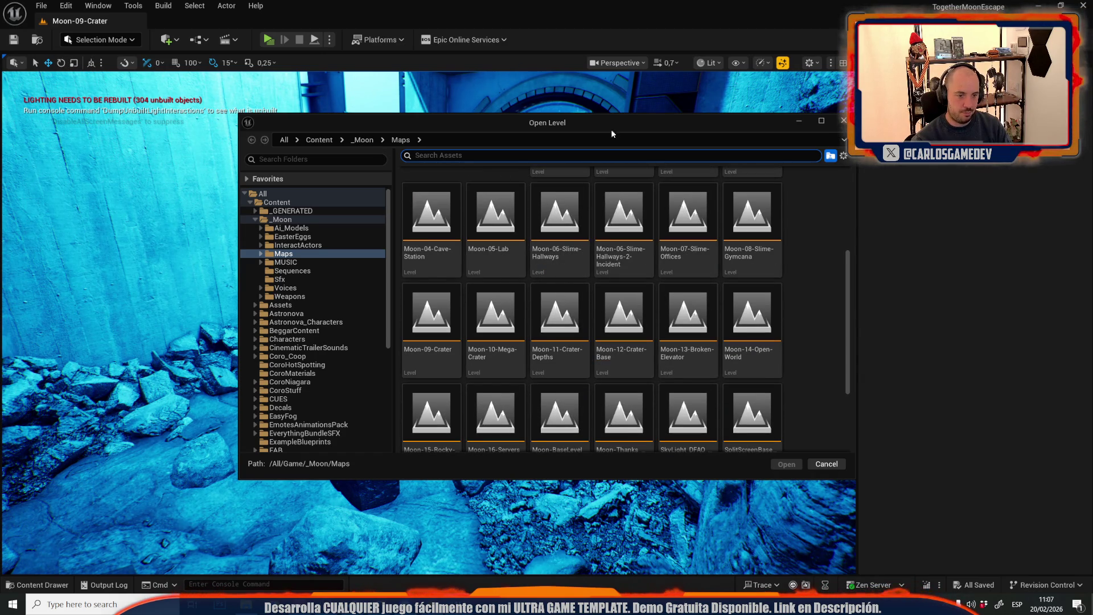
{"action": "left_click", "coordinate": [743, 337]}
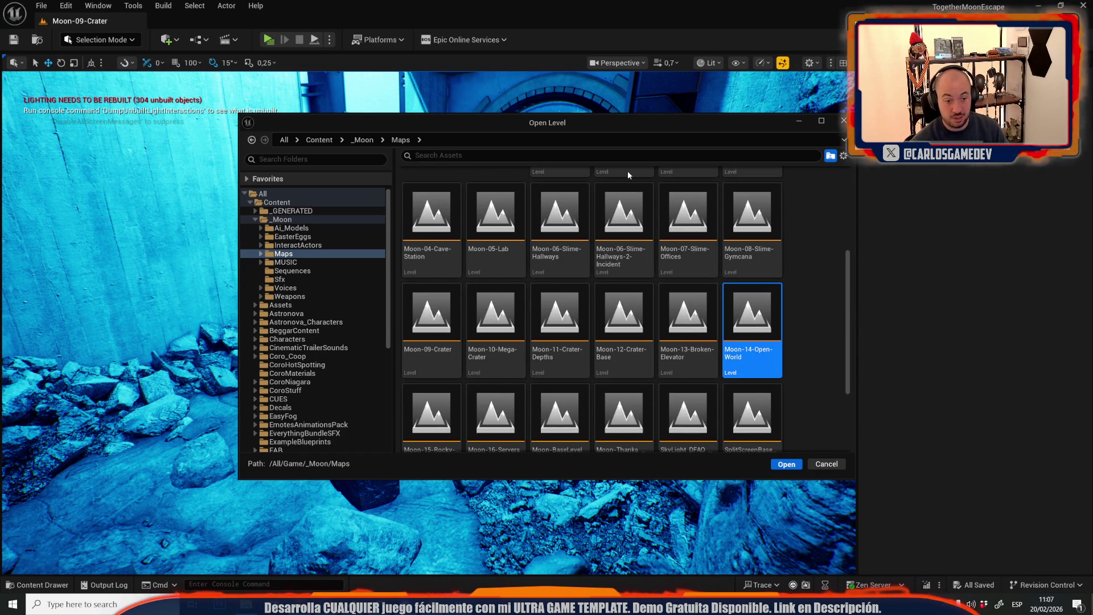
{"action": "key", "text": "Return"}
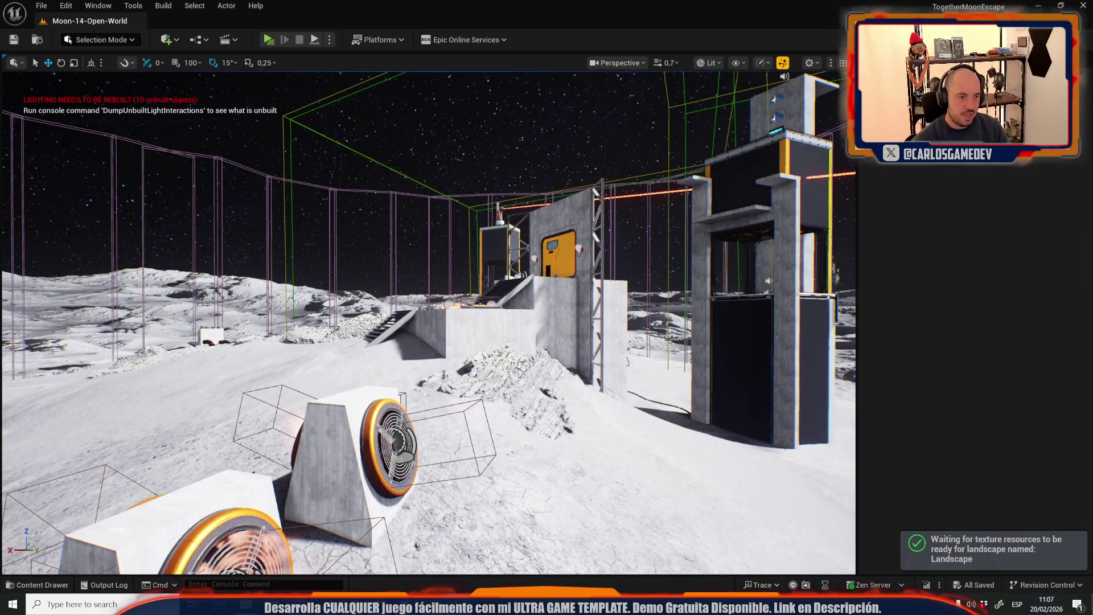
Fly across the lunar plain past the base towers and laser turret platform, then enable Game View
{"action": "scroll", "coordinate": [427, 319], "scroll_direction": "up", "scroll_amount": 2}
{"action": "key", "text": "w"}
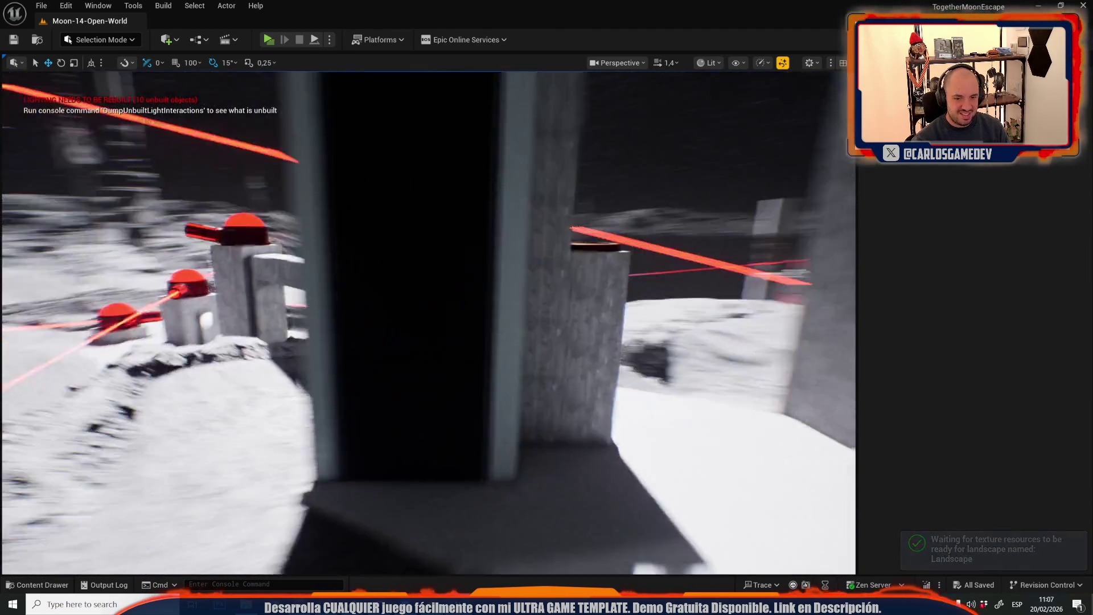
{"action": "key", "text": "w"}
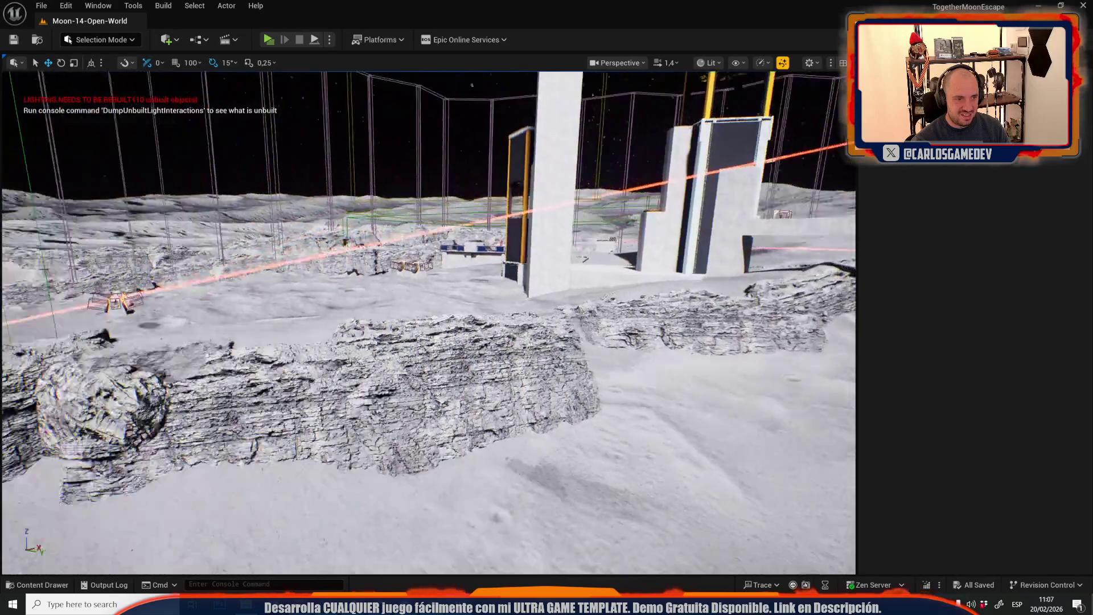
{"action": "key", "text": "w"}
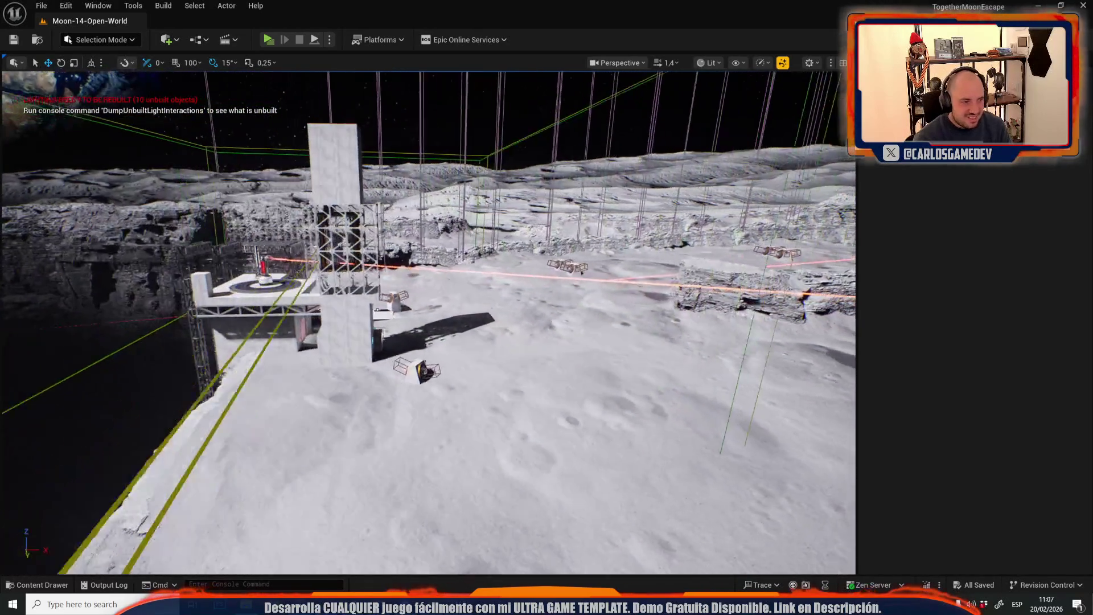
{"action": "key", "text": "w"}
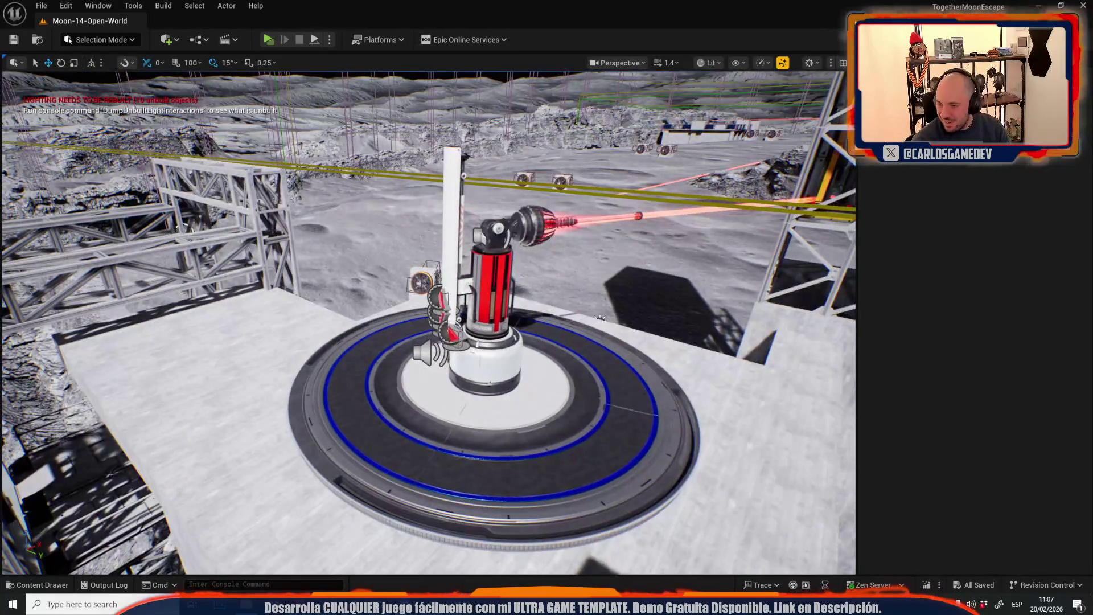
{"action": "key", "text": "w"}
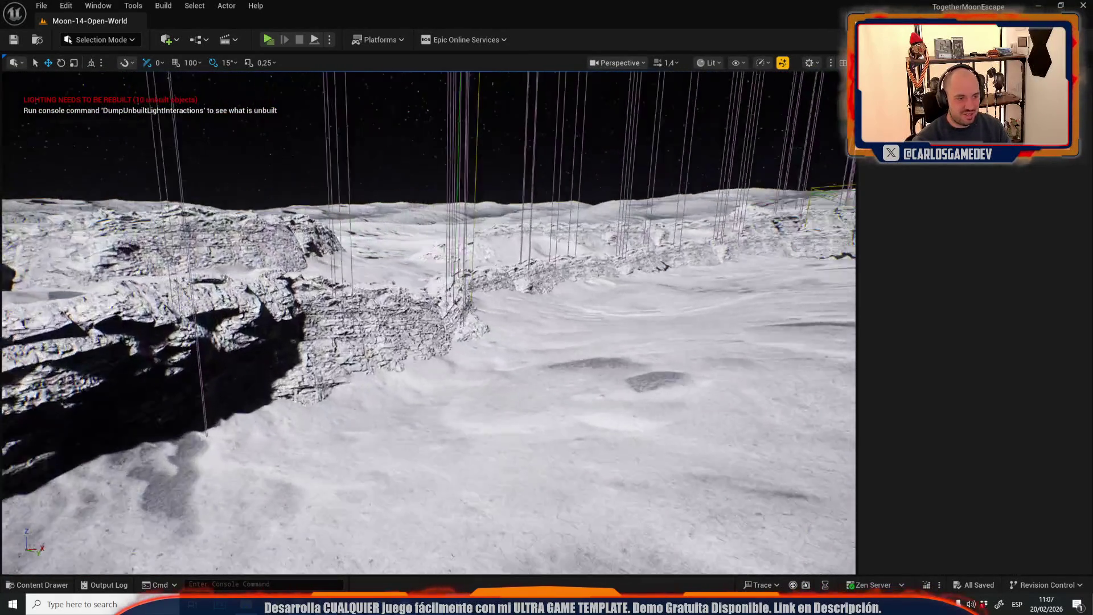
{"action": "key", "text": "w"}
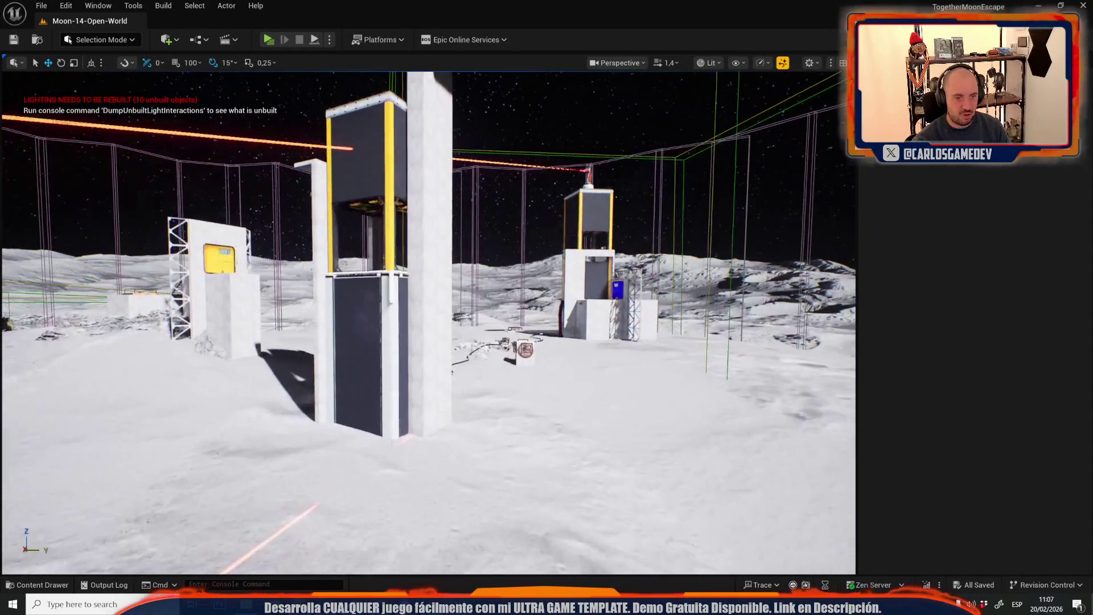
{"action": "key", "text": "w"}
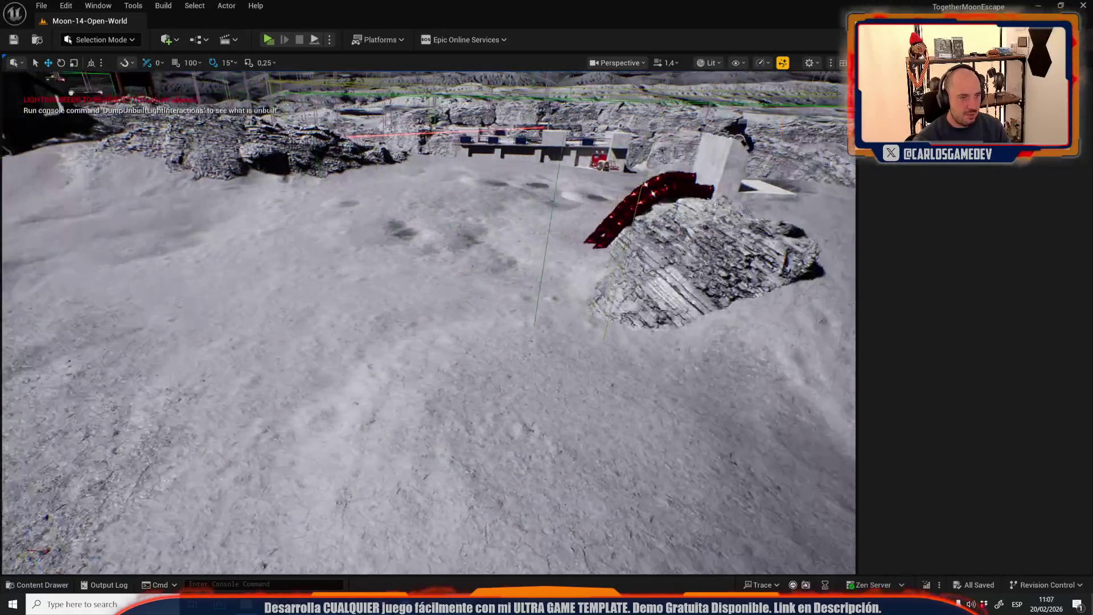
{"action": "key", "text": "s"}
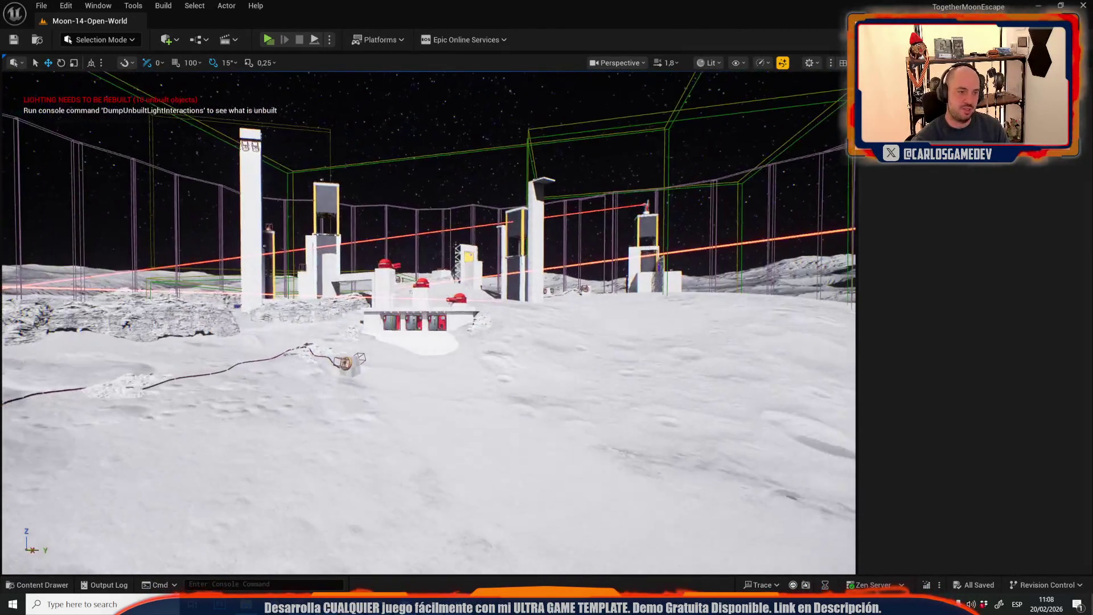
{"action": "key", "text": "g"}
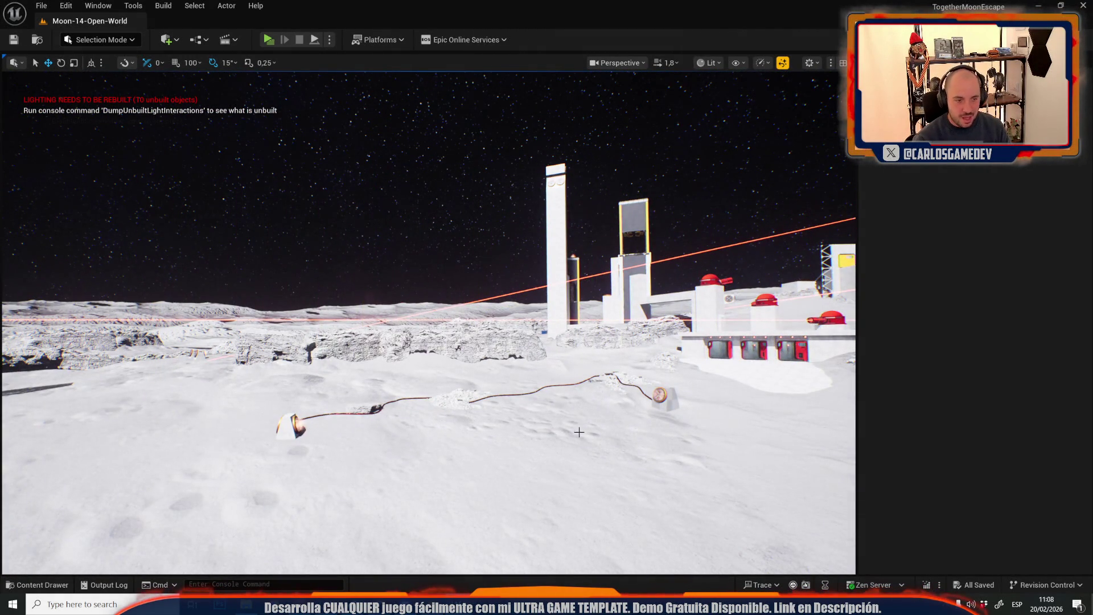
{"action": "scroll", "coordinate": [574, 419], "scroll_direction": "down", "scroll_amount": 2}
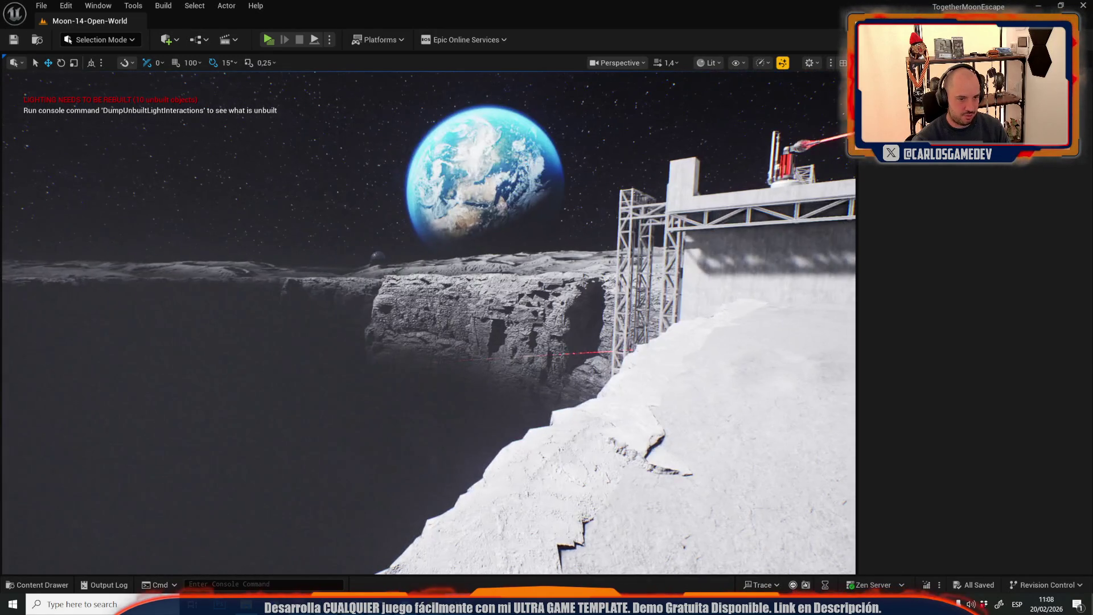
Load Moon-10-Mega-Crater from Recent Levels and fly toward the misty crater edge
{"action": "left_click", "coordinate": [41, 6]}
{"action": "mouse_move", "coordinate": [81, 84]}
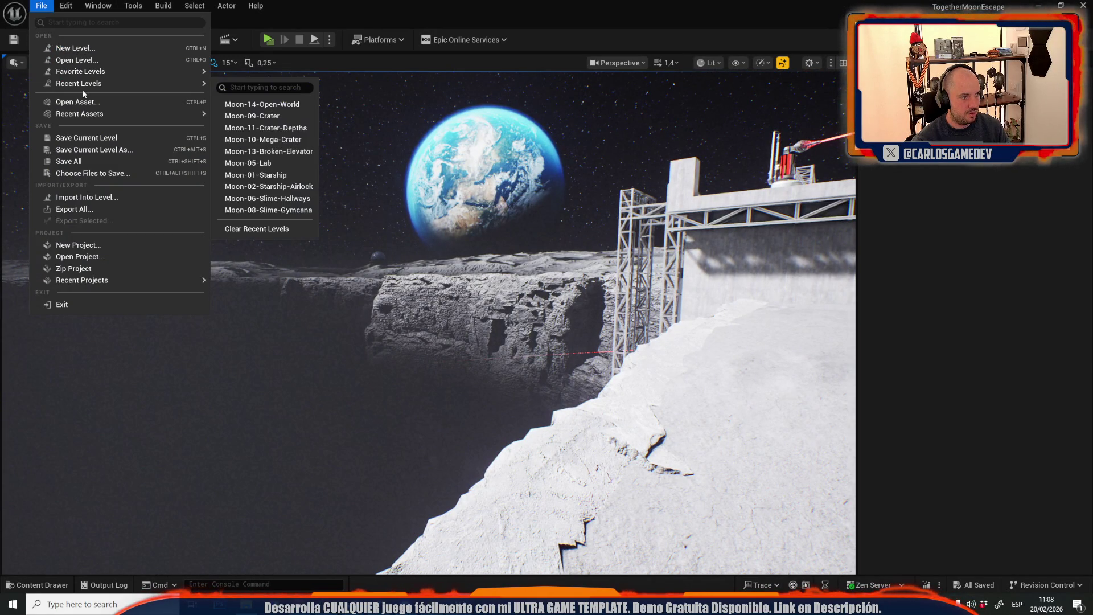
{"action": "left_click", "coordinate": [267, 137]}
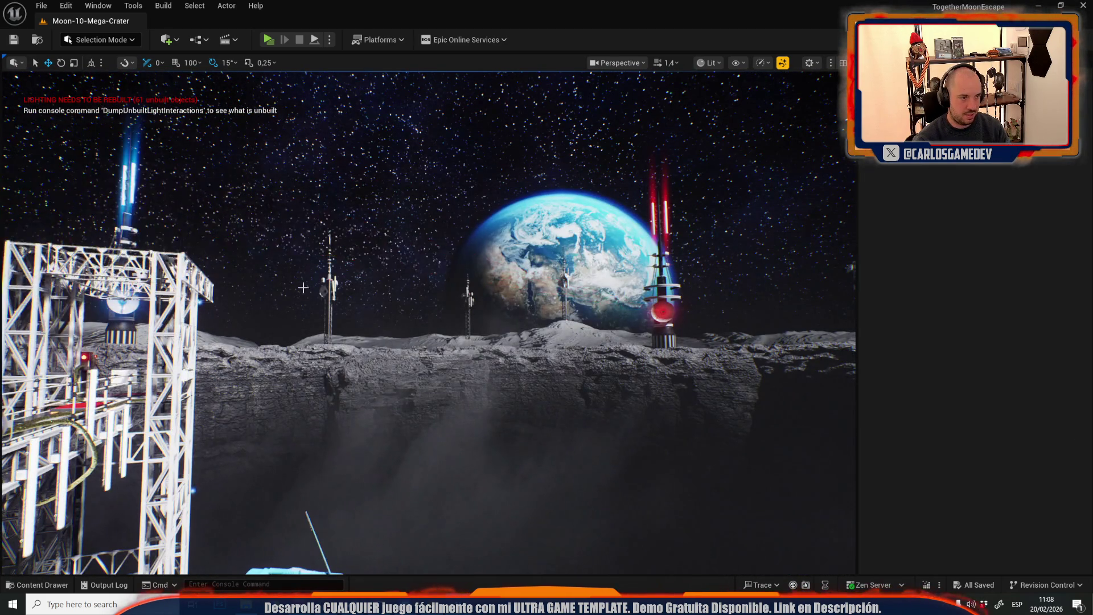
{"action": "scroll", "coordinate": [237, 245], "scroll_direction": "down", "scroll_amount": 2}
{"action": "scroll", "coordinate": [428, 322], "scroll_direction": "down", "scroll_amount": 1}
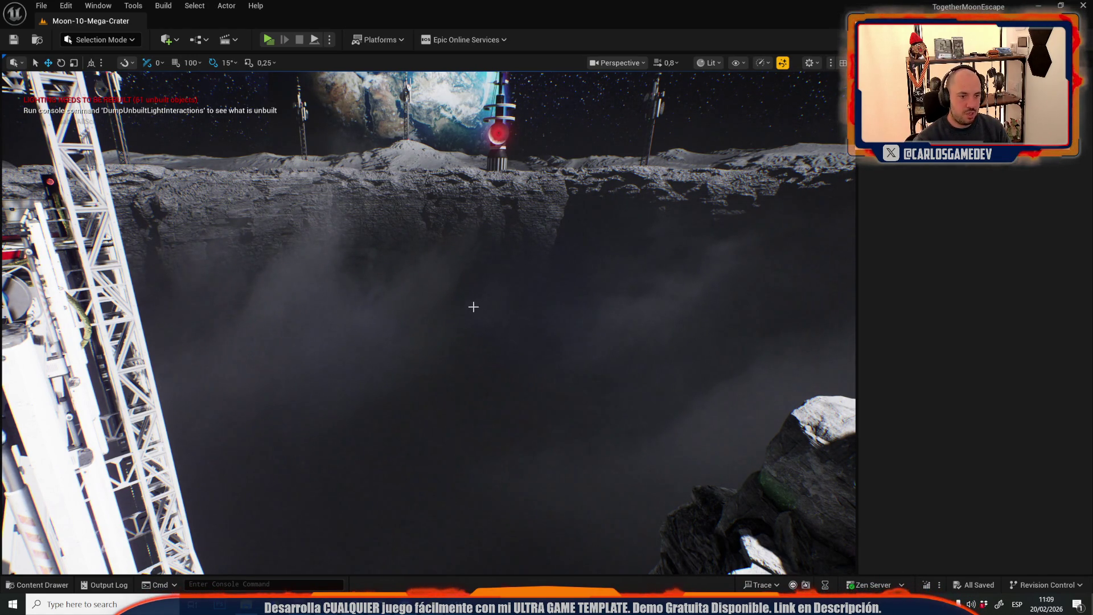
Select the BP_EasyFog5 volume inside the crater and hide it
{"action": "left_click", "coordinate": [364, 294]}
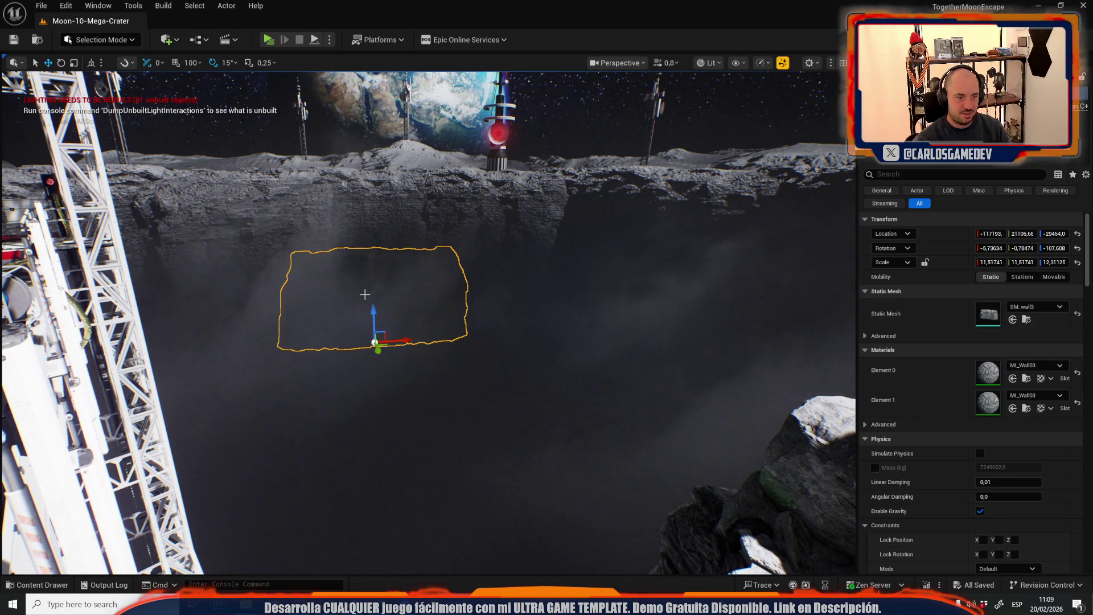
{"action": "left_click", "coordinate": [304, 300]}
{"action": "left_click", "coordinate": [225, 7]}
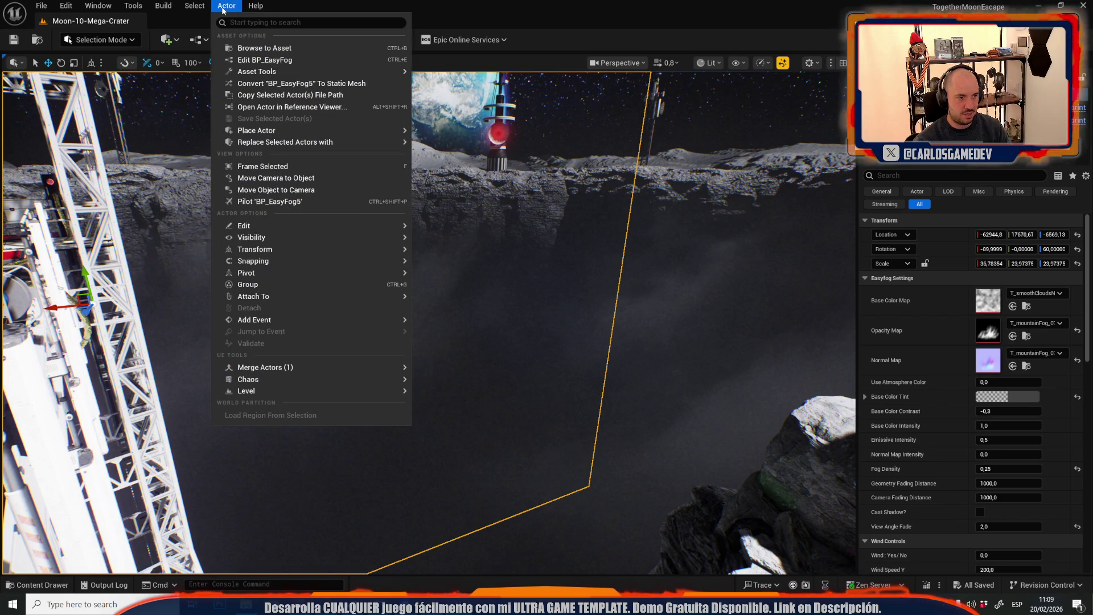
{"action": "mouse_move", "coordinate": [194, 6]}
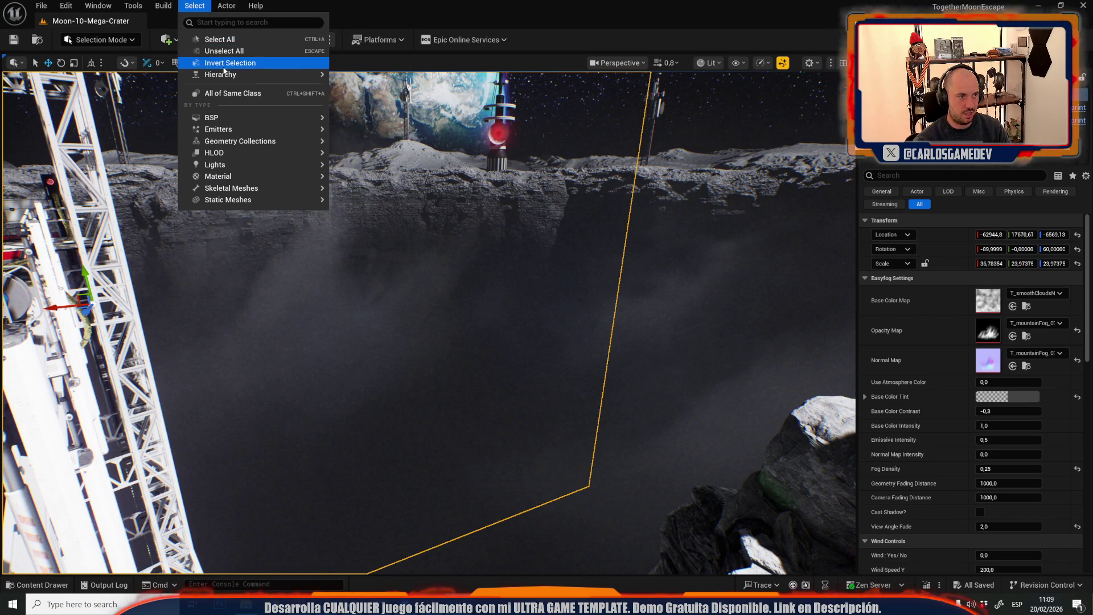
{"action": "left_click", "coordinate": [224, 93]}
{"action": "key", "text": "Delete"}
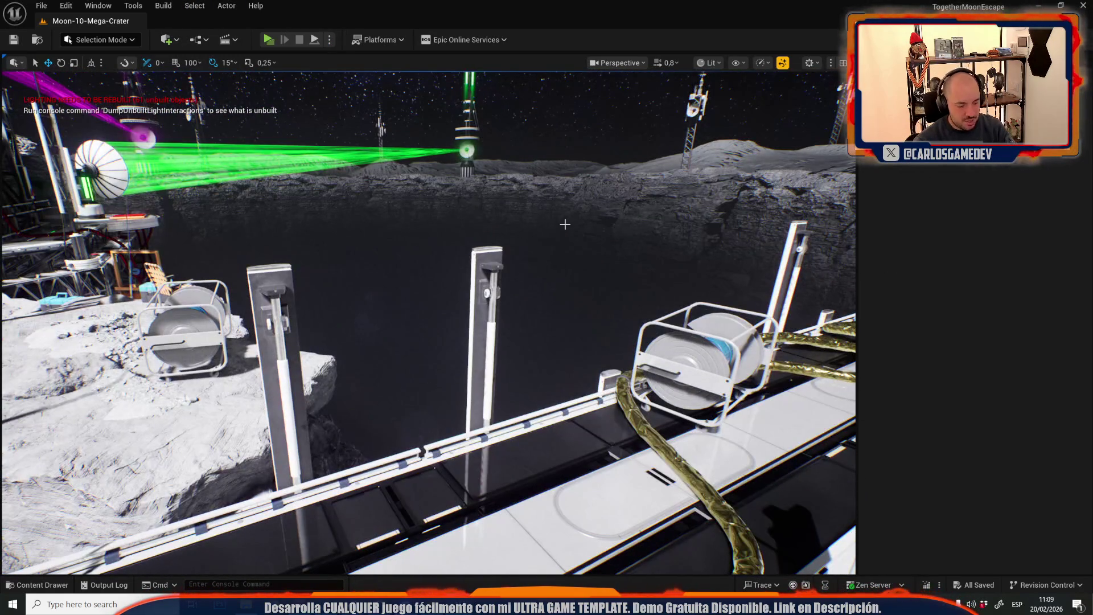
Go full-screen and fly the camera past the crater cliff and base
{"action": "key", "text": "F11"}
{"action": "left_click_drag", "start_coordinate": [564, 224], "coordinate": [551, 260]}
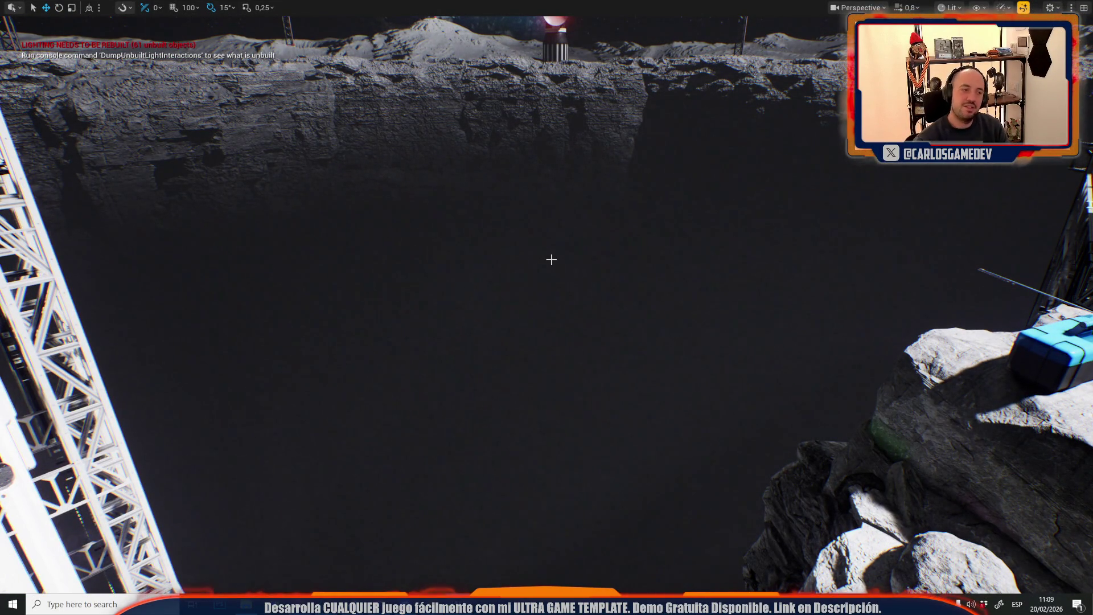
{"action": "mouse_move", "coordinate": [536, 356]}
{"action": "left_mouse_down"}
{"action": "mouse_move", "coordinate": [489, 336]}
{"action": "mouse_move", "coordinate": [506, 382]}
{"action": "mouse_move", "coordinate": [496, 375]}
{"action": "mouse_move", "coordinate": [512, 370]}
{"action": "mouse_move", "coordinate": [500, 387]}
{"action": "mouse_move", "coordinate": [517, 376]}
{"action": "mouse_move", "coordinate": [507, 365]}
{"action": "mouse_move", "coordinate": [524, 358]}
{"action": "mouse_move", "coordinate": [518, 342]}
{"action": "left_mouse_up"}
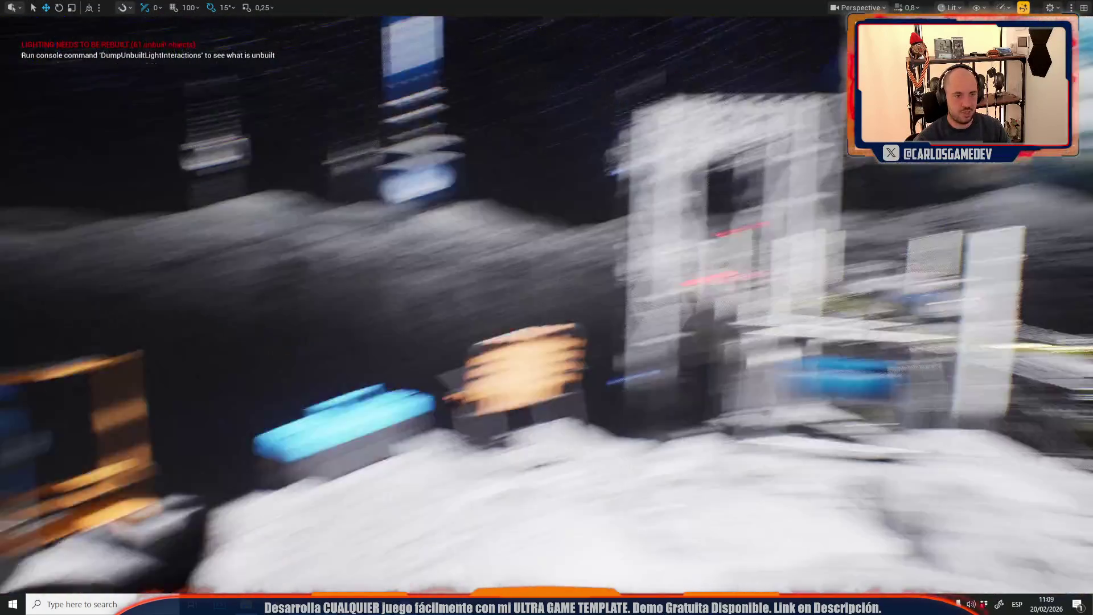
{"action": "scroll", "coordinate": [546, 307], "scroll_direction": "down", "scroll_amount": 2}
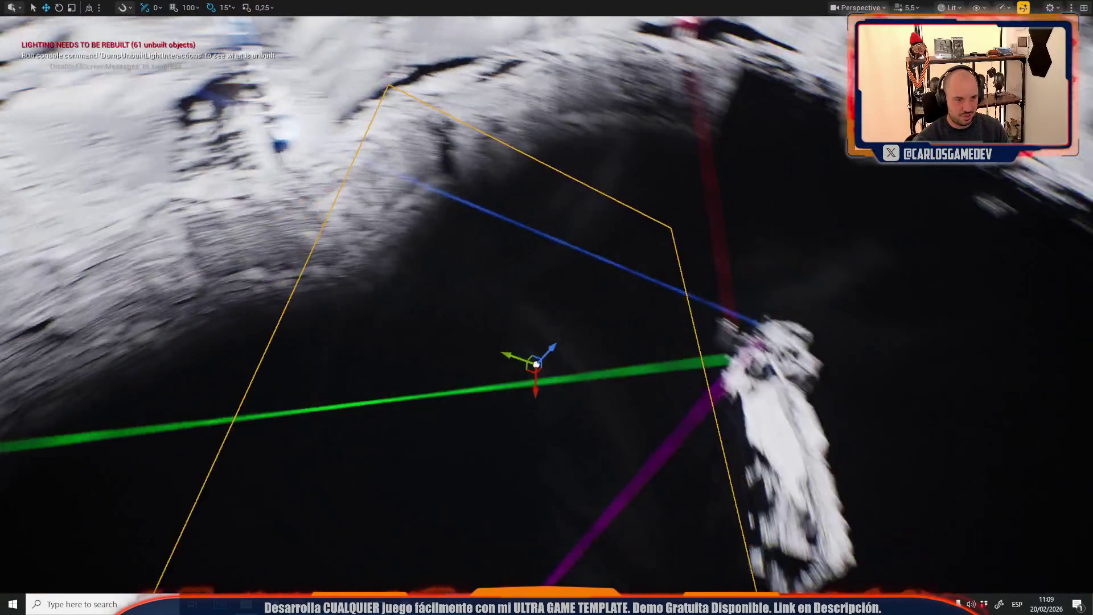
{"action": "scroll", "coordinate": [546, 308], "scroll_direction": "up", "scroll_amount": 2}
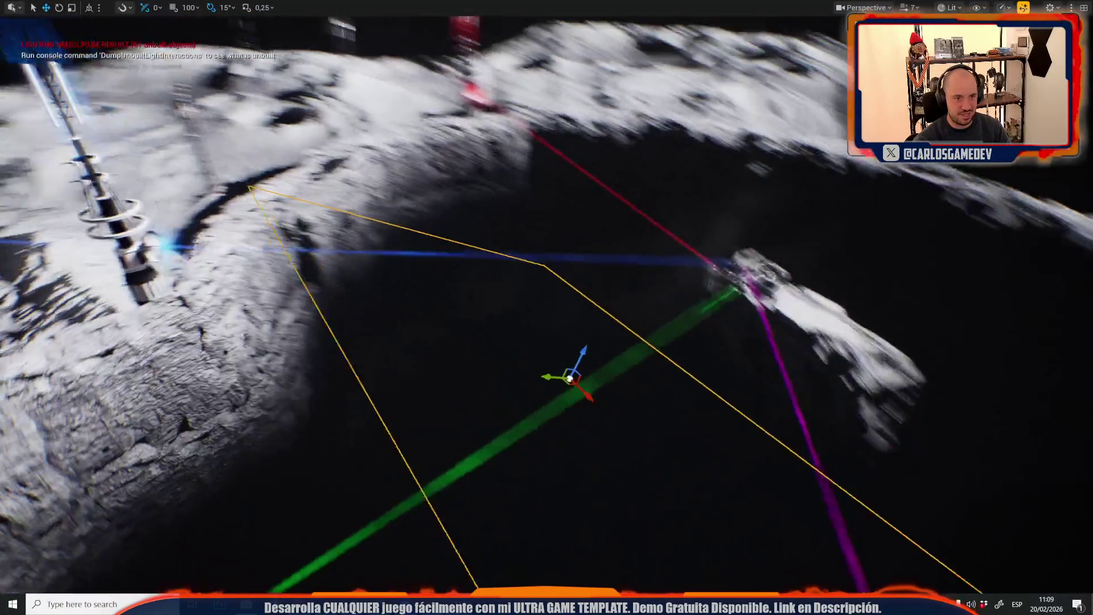
{"action": "scroll", "coordinate": [546, 307], "scroll_direction": "down", "scroll_amount": 5}
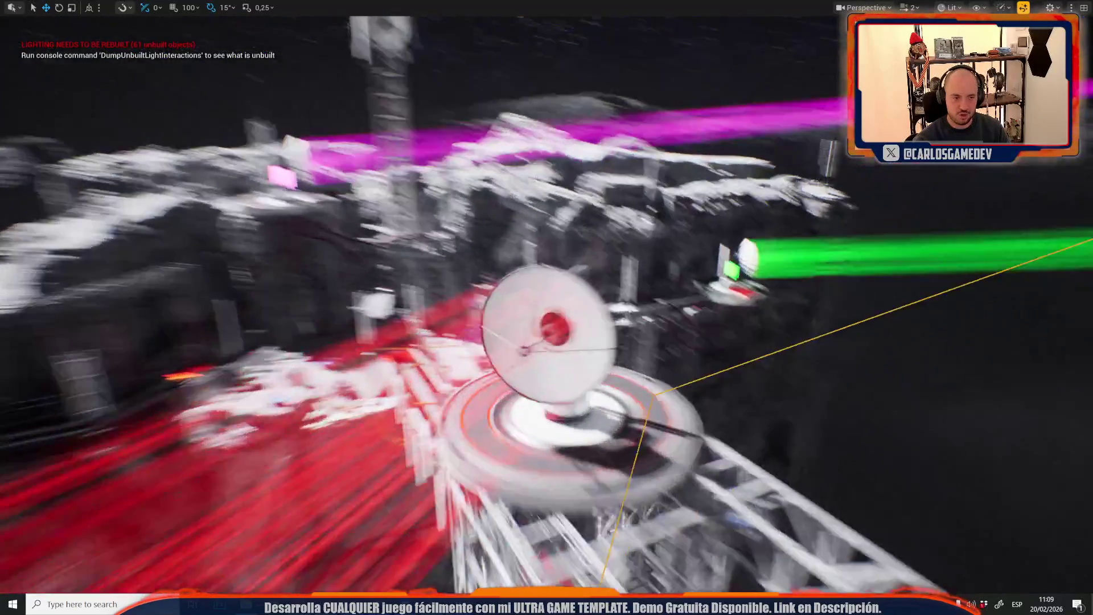
{"action": "scroll", "coordinate": [546, 307], "scroll_direction": "down", "scroll_amount": 1}
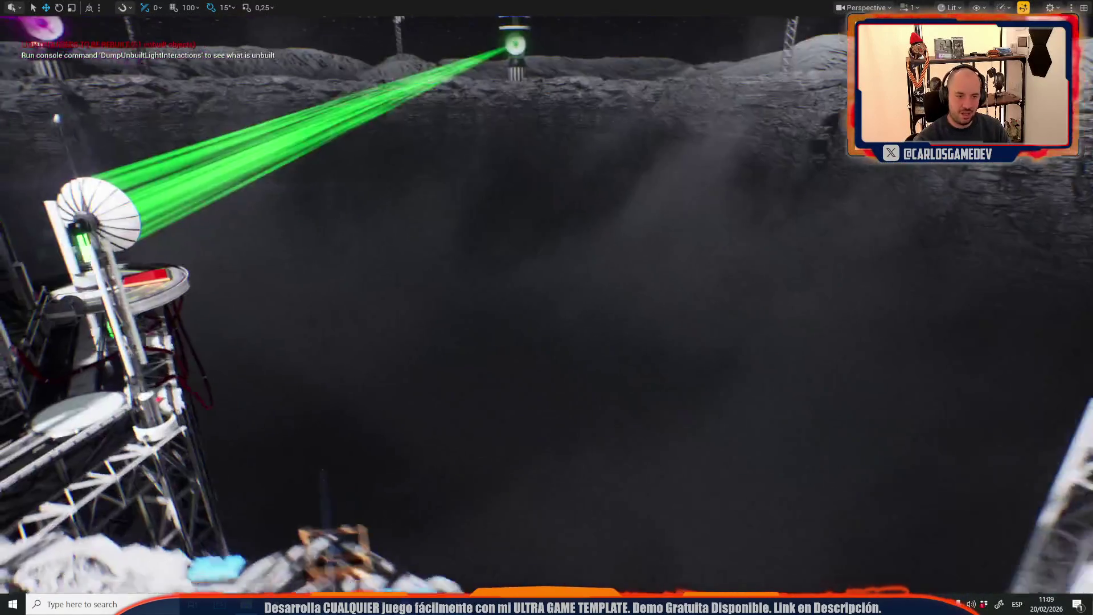
{"action": "scroll", "coordinate": [546, 307], "scroll_direction": "down", "scroll_amount": 1}
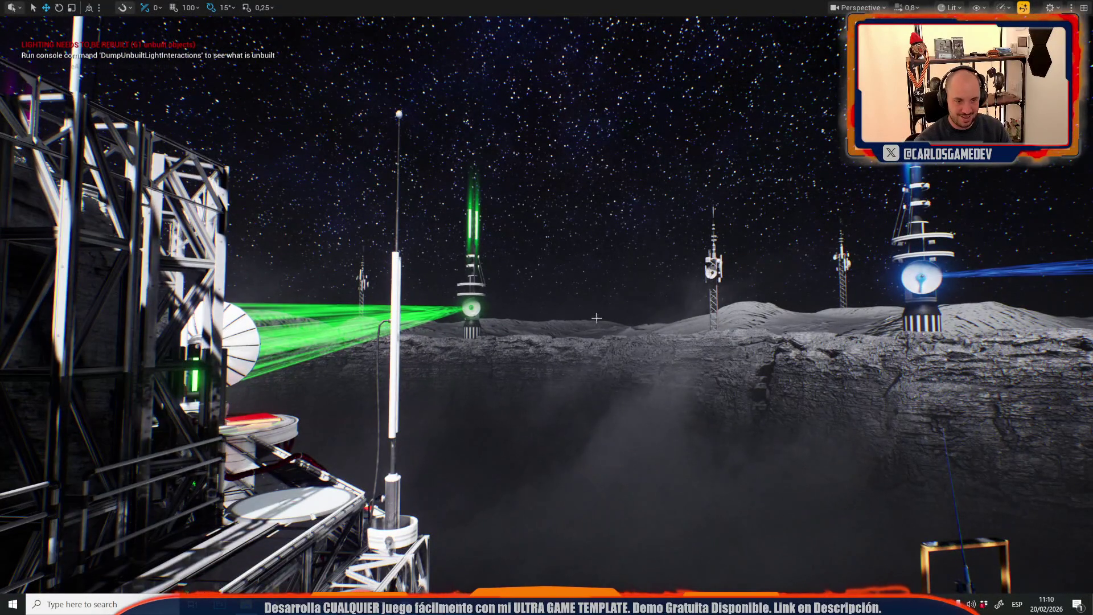
Swing the camera around toward the blue-laser tower
{"action": "left_click_drag", "start_coordinate": [596, 317], "coordinate": [593, 228]}
{"action": "scroll", "coordinate": [592, 317], "scroll_direction": "up", "scroll_amount": 2}
{"action": "scroll", "coordinate": [593, 273], "scroll_direction": "up", "scroll_amount": 2}
{"action": "scroll", "coordinate": [592, 228], "scroll_direction": "down", "scroll_amount": 4}
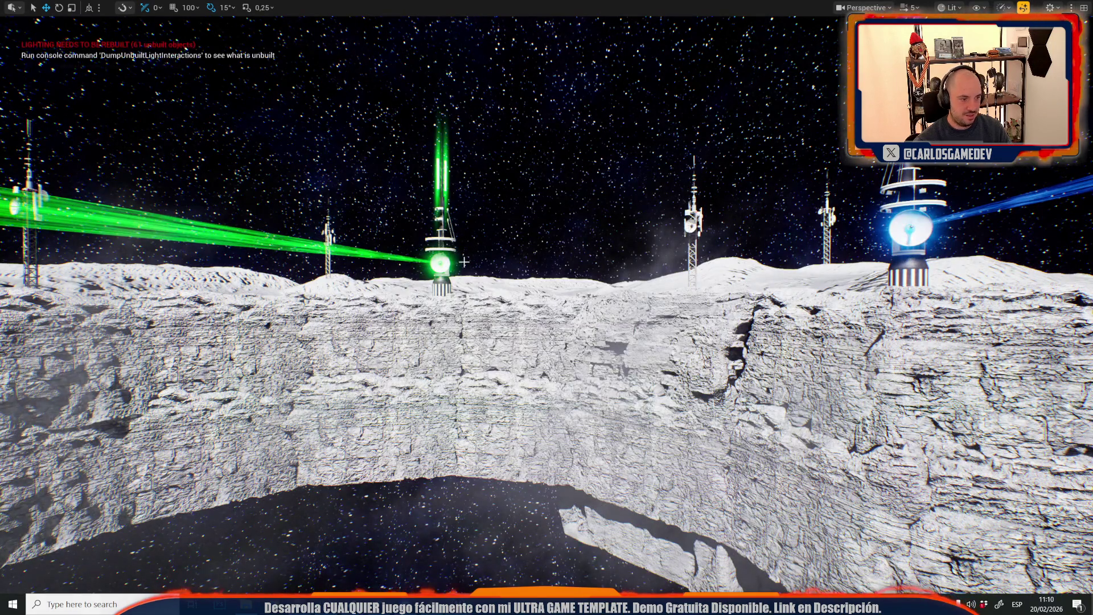
{"action": "left_click_drag", "start_coordinate": [465, 261], "coordinate": [464, 261]}
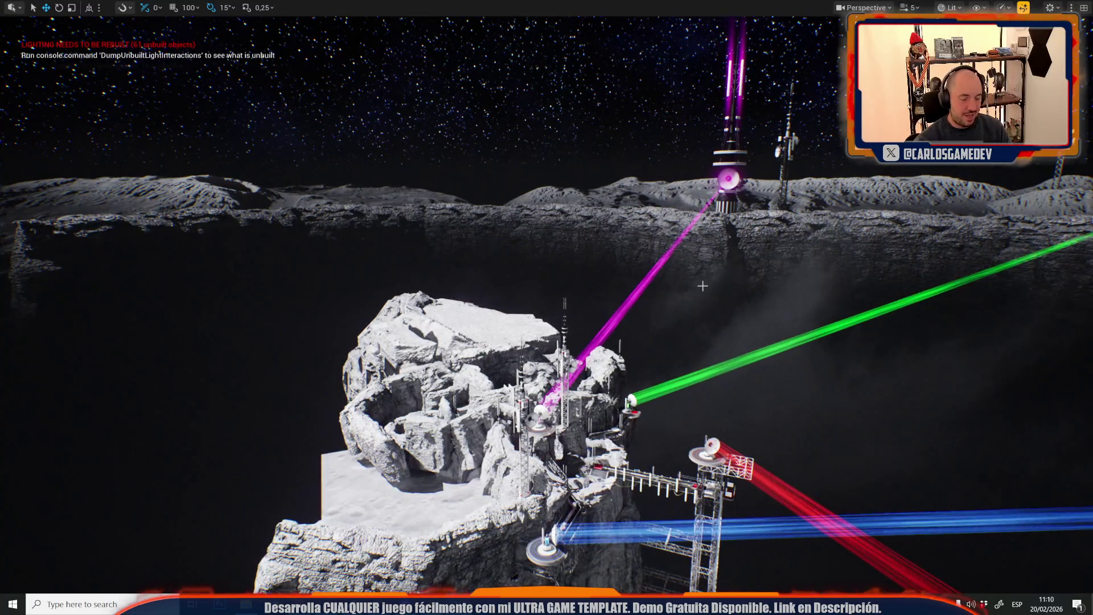
Exit full-screen and reopen Moon-09-Crater from Recent Levels
{"action": "key", "text": "F11"}
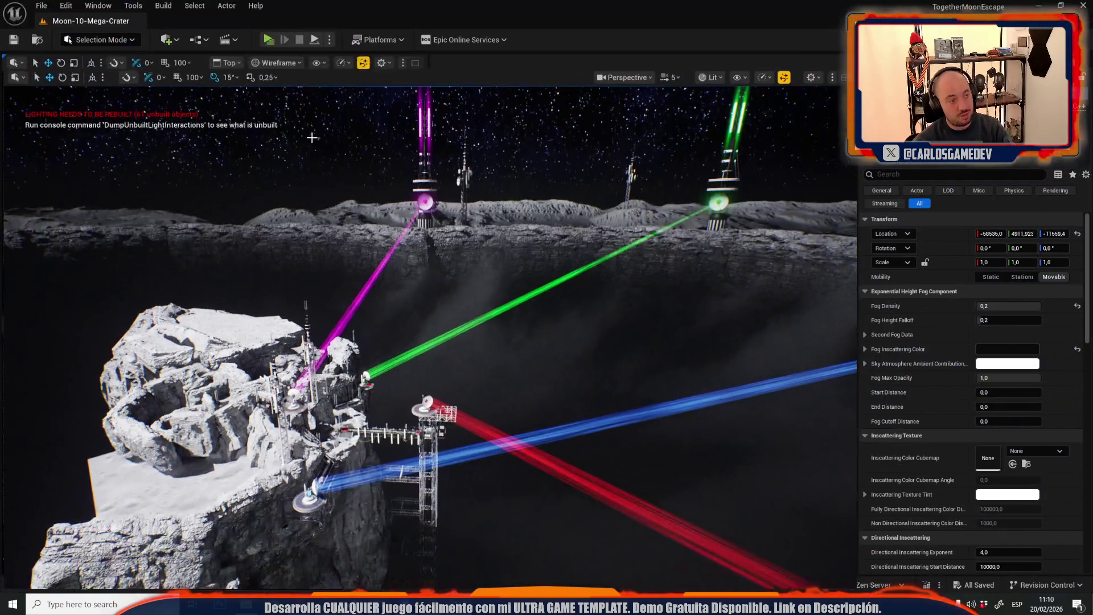
{"action": "left_click", "coordinate": [43, 5]}
{"action": "mouse_move", "coordinate": [117, 89]}
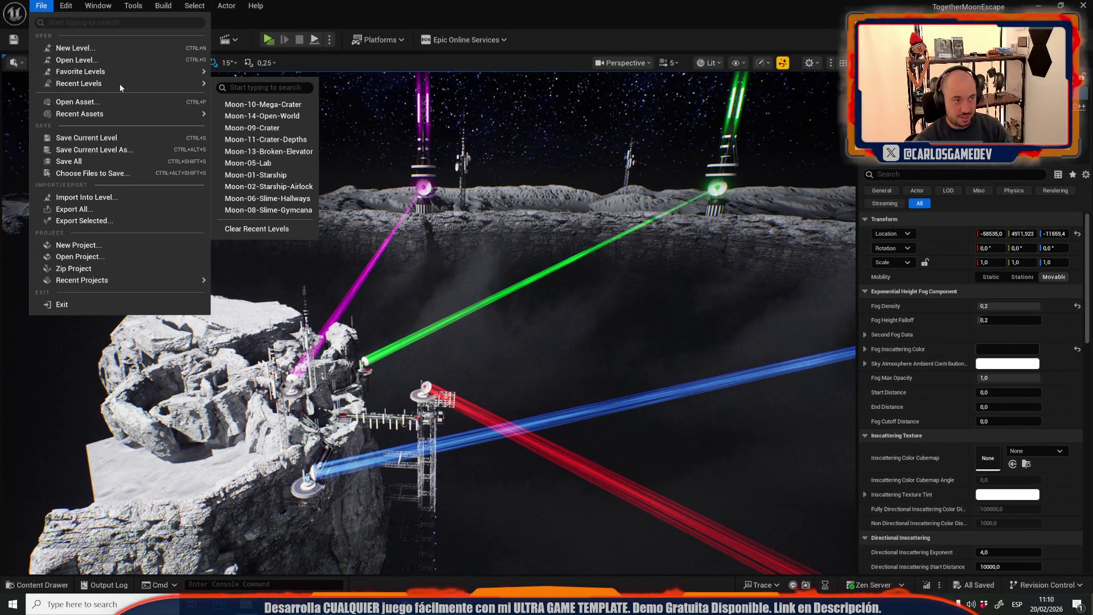
{"action": "left_click", "coordinate": [274, 123]}
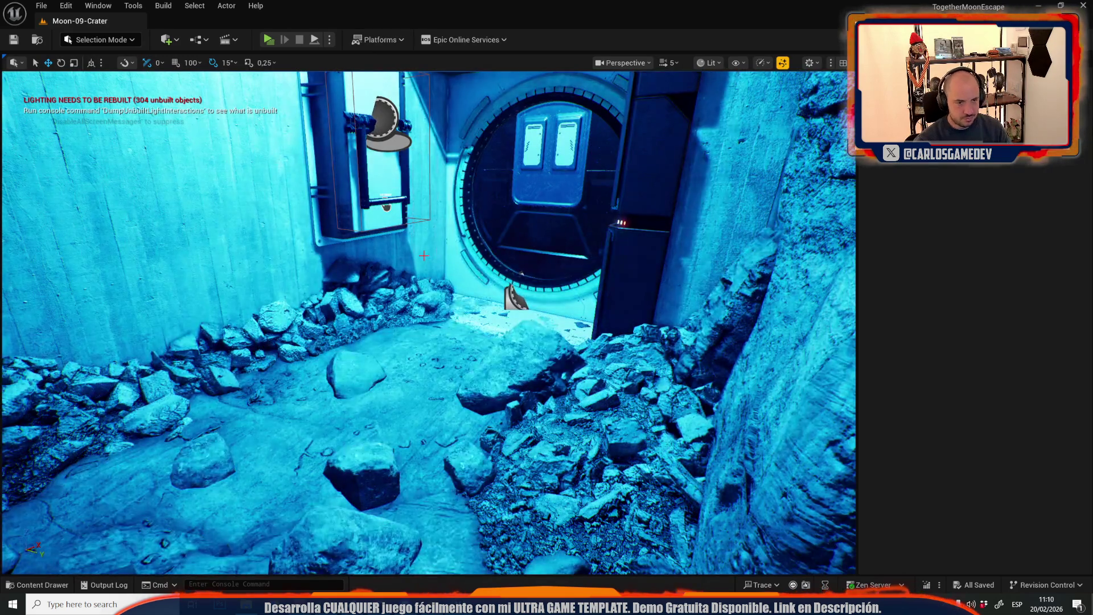
Select a fog volume near the base, select all of its class, and hide them
{"action": "scroll", "coordinate": [431, 251], "scroll_direction": "down", "scroll_amount": 1}
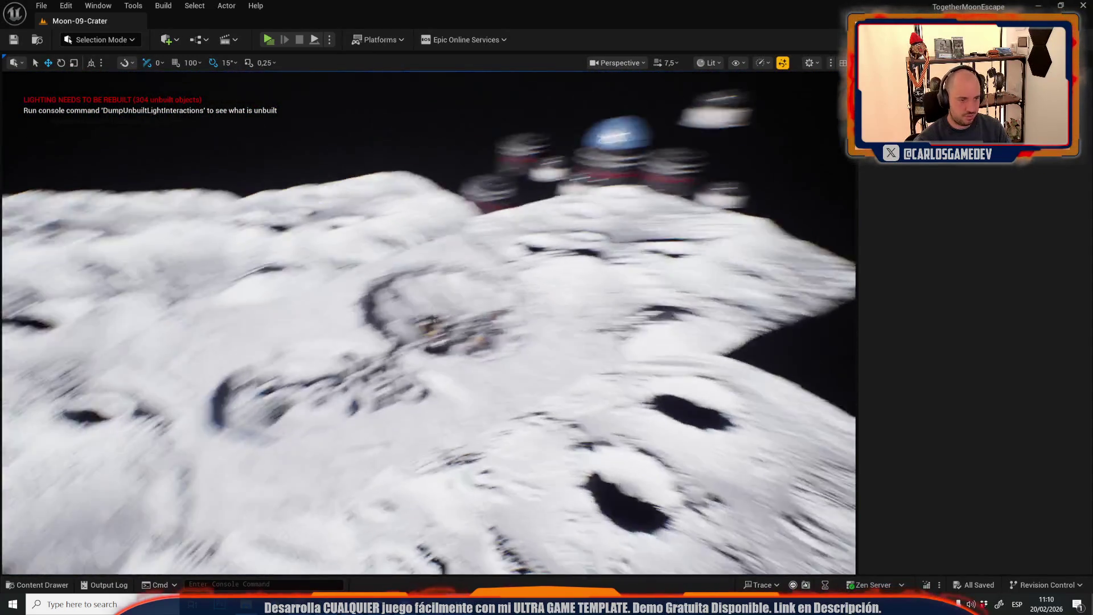
{"action": "scroll", "coordinate": [428, 322], "scroll_direction": "down", "scroll_amount": 2}
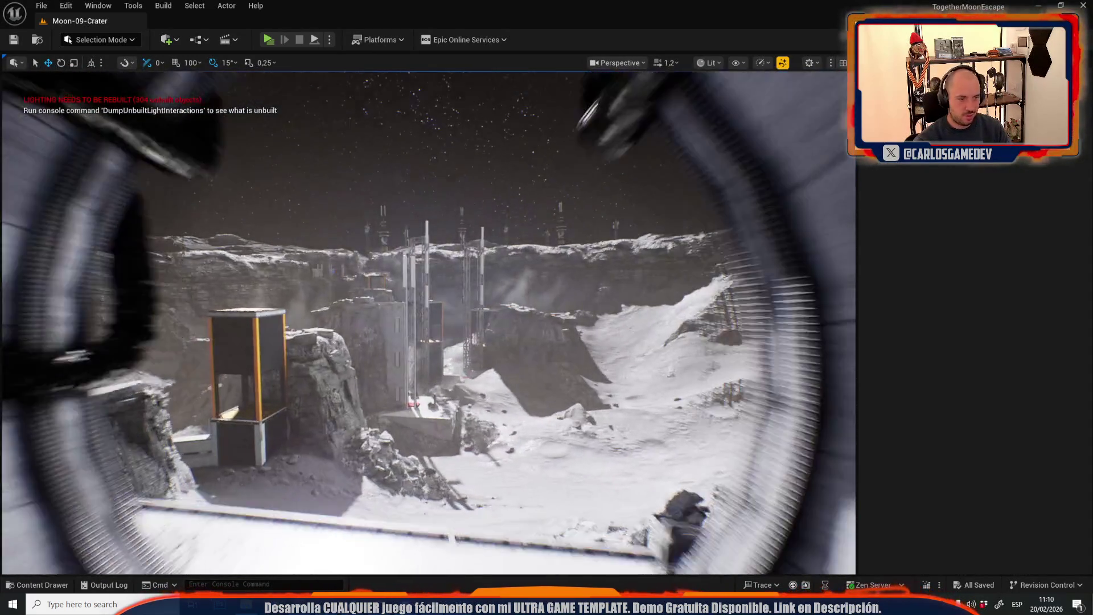
{"action": "scroll", "coordinate": [428, 322], "scroll_direction": "down", "scroll_amount": 2}
{"action": "left_click", "coordinate": [428, 322]}
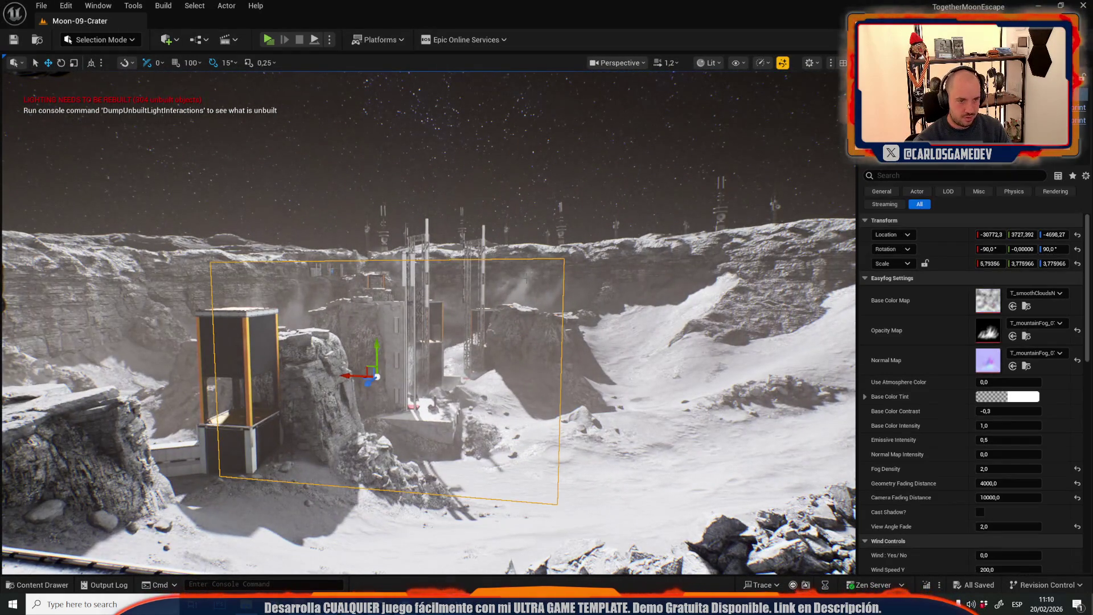
{"action": "left_click", "coordinate": [196, 5]}
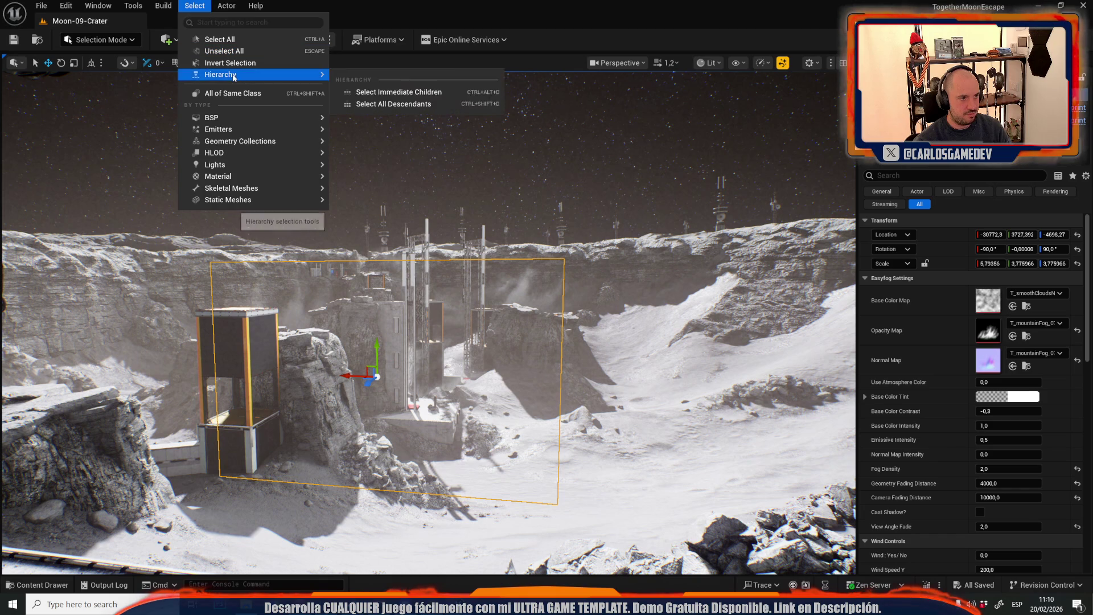
{"action": "left_click", "coordinate": [244, 91]}
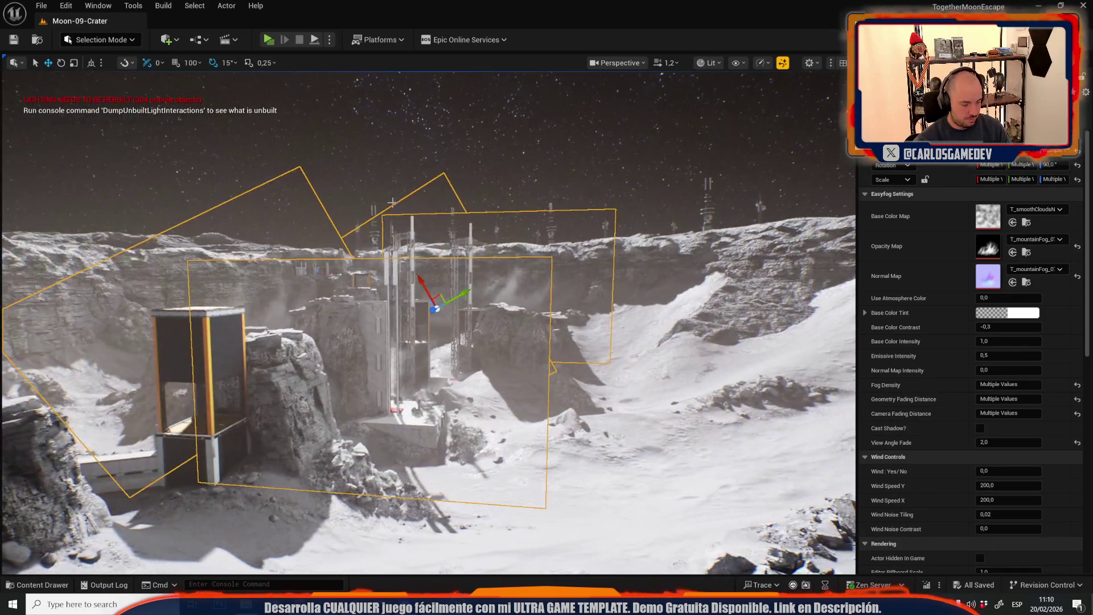
{"action": "key", "text": "Delete"}
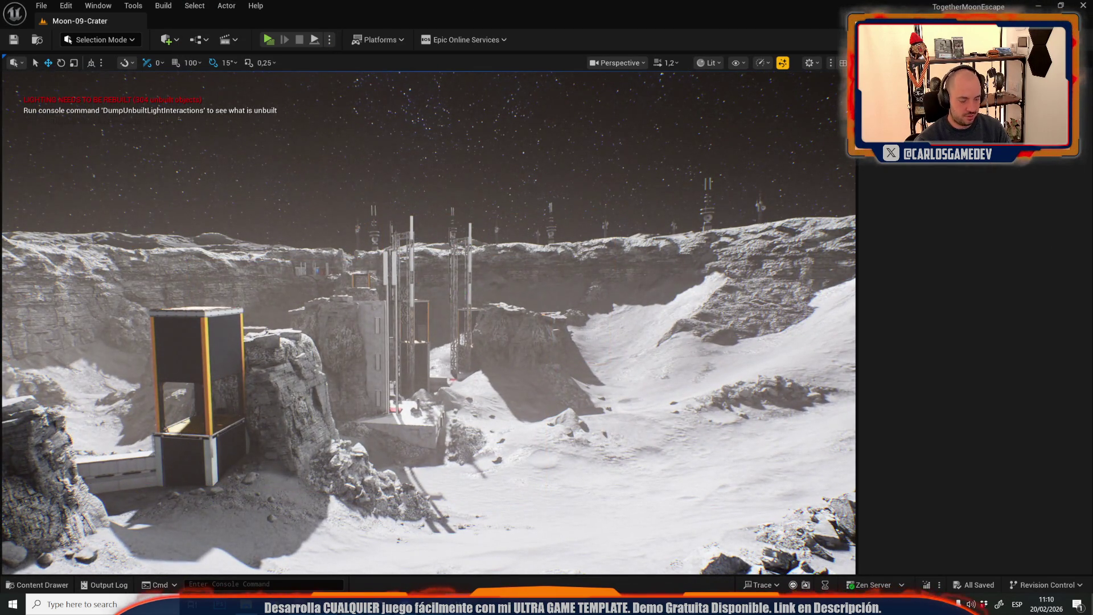
{"action": "scroll", "coordinate": [647, 268], "scroll_direction": "down", "scroll_amount": 6}
{"action": "key", "text": "F11"}
Fly the camera forward over the crater base toward the scaffold towers
{"action": "scroll", "coordinate": [546, 307], "scroll_direction": "down", "scroll_amount": 4}
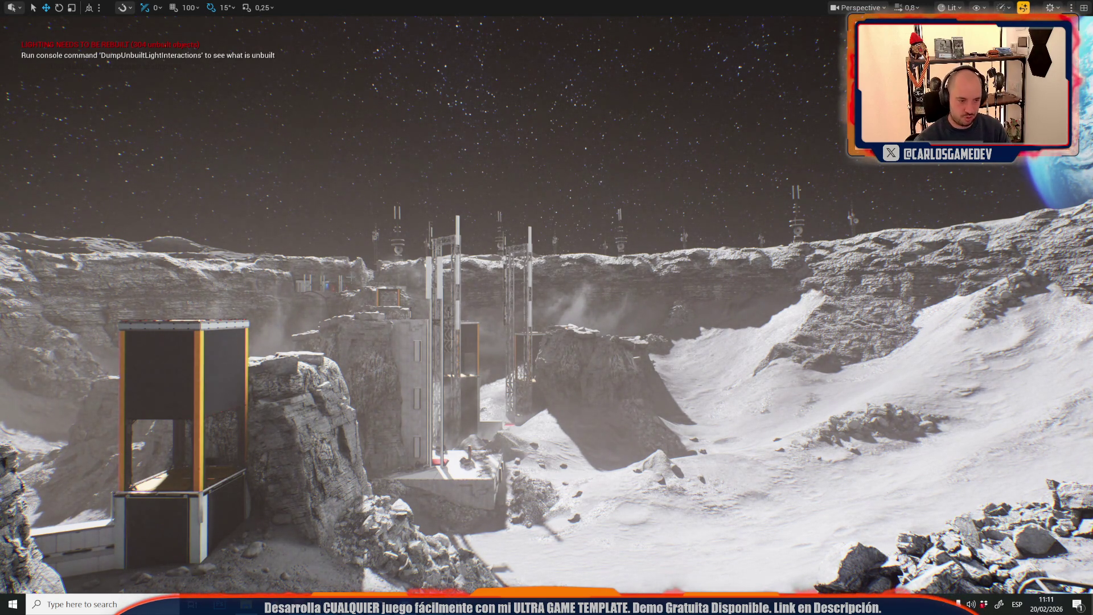
{"action": "scroll", "coordinate": [770, 369], "scroll_direction": "up", "scroll_amount": 2}
{"action": "key", "text": "w"}
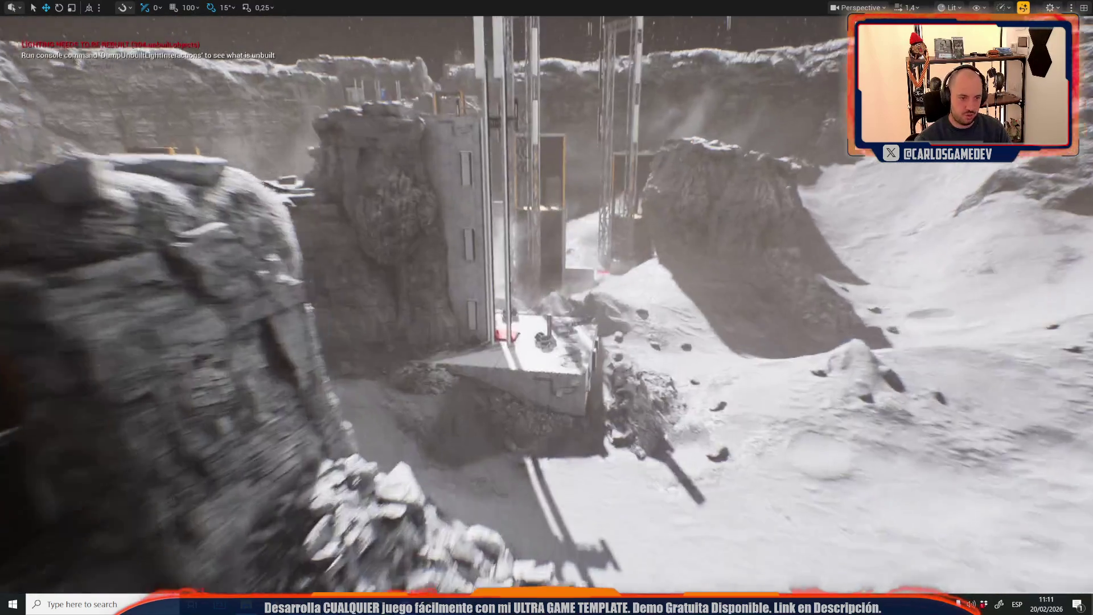
{"action": "scroll", "coordinate": [547, 308], "scroll_direction": "up", "scroll_amount": 1}
{"action": "key", "text": "w"}
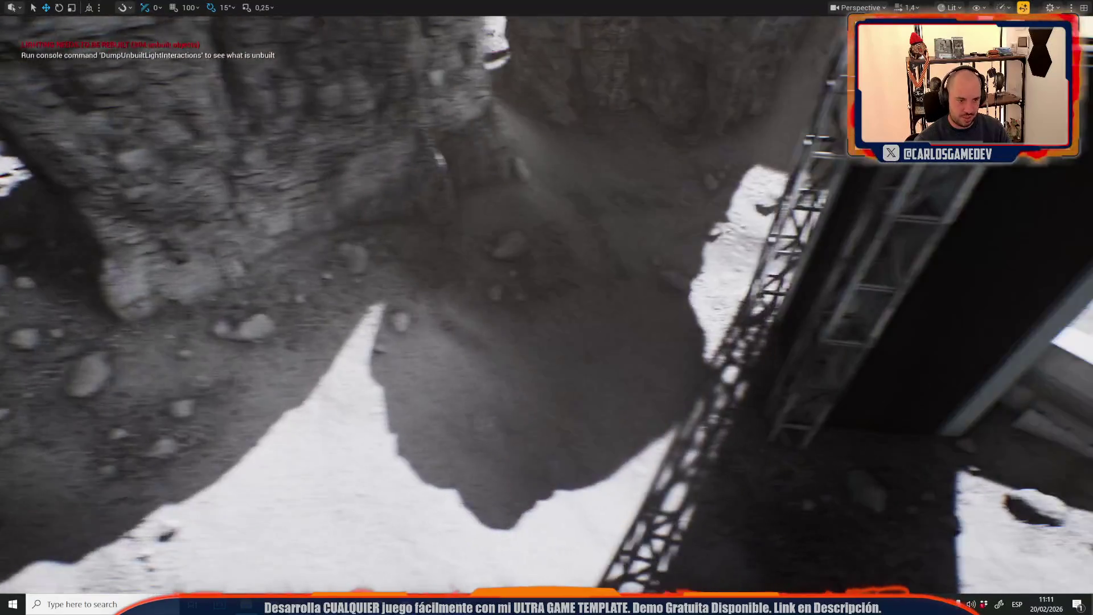
{"action": "scroll", "coordinate": [546, 307], "scroll_direction": "up", "scroll_amount": 3}
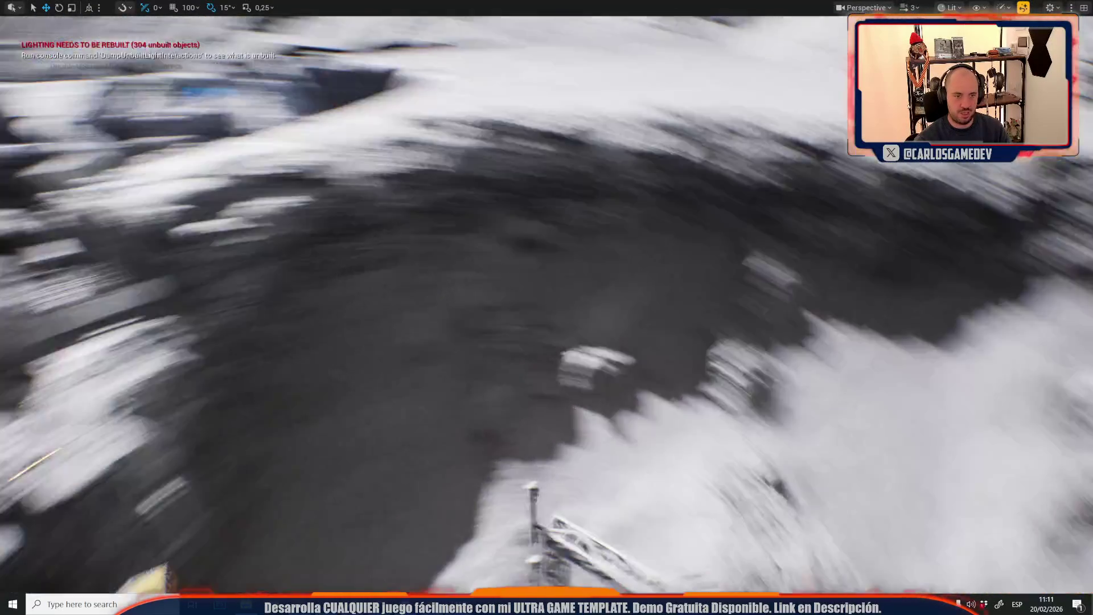
Pull back to a wide crater overview and exit immersive viewport mode with F11
{"action": "scroll", "coordinate": [546, 307], "scroll_direction": "down", "scroll_amount": 1}
{"action": "key", "text": "w"}
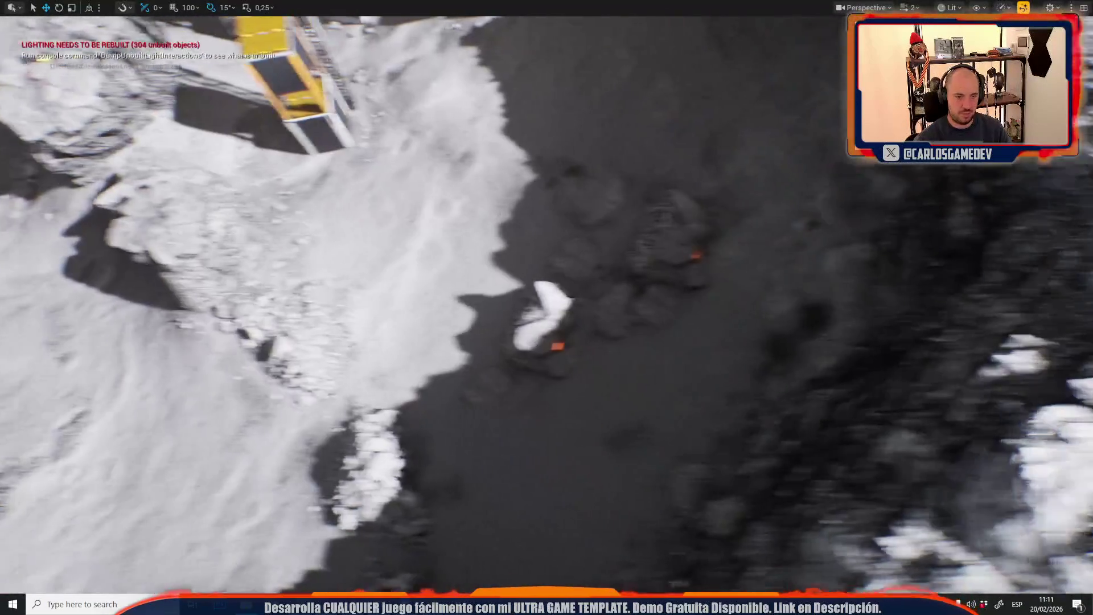
{"action": "scroll", "coordinate": [546, 307], "scroll_direction": "up", "scroll_amount": 1}
{"action": "scroll", "coordinate": [546, 308], "scroll_direction": "down", "scroll_amount": 2}
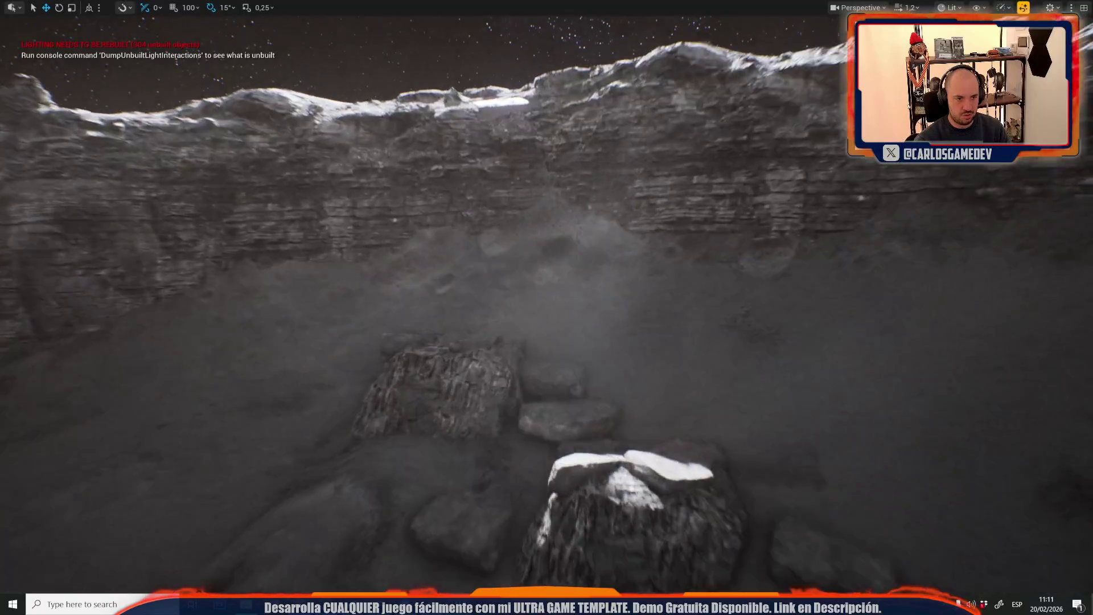
{"action": "scroll", "coordinate": [546, 307], "scroll_direction": "up", "scroll_amount": 3}
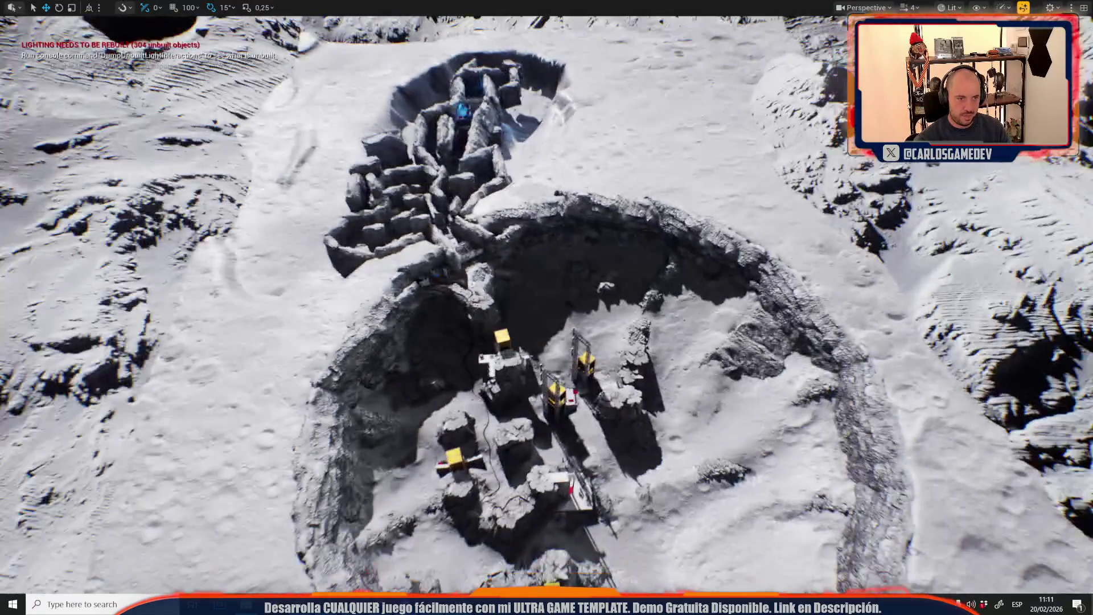
{"action": "scroll", "coordinate": [546, 307], "scroll_direction": "down", "scroll_amount": 1}
{"action": "scroll", "coordinate": [546, 307], "scroll_direction": "down", "scroll_amount": 1}
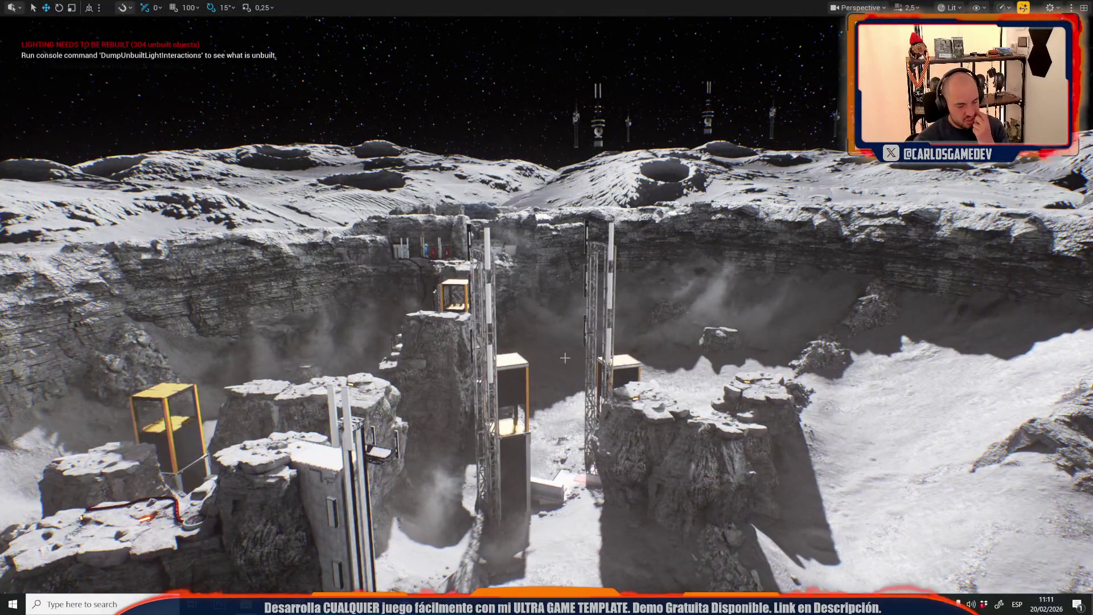
{"action": "key", "text": "F11"}
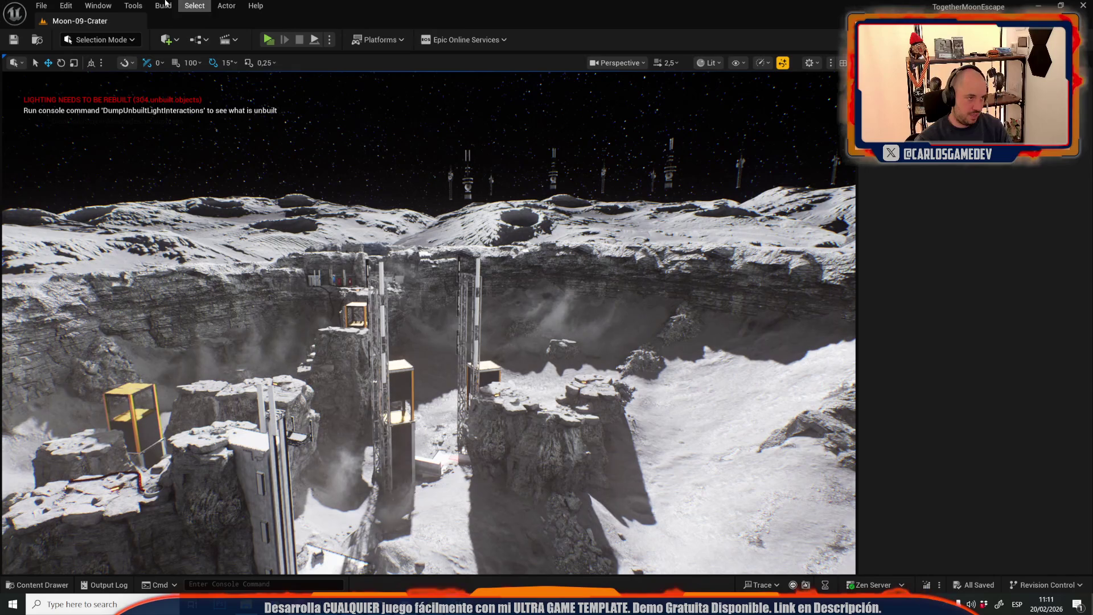
Open Moon-11-Crater-Depths from File > Recent Levels
{"action": "left_click", "coordinate": [41, 4]}
{"action": "mouse_move", "coordinate": [132, 85]}
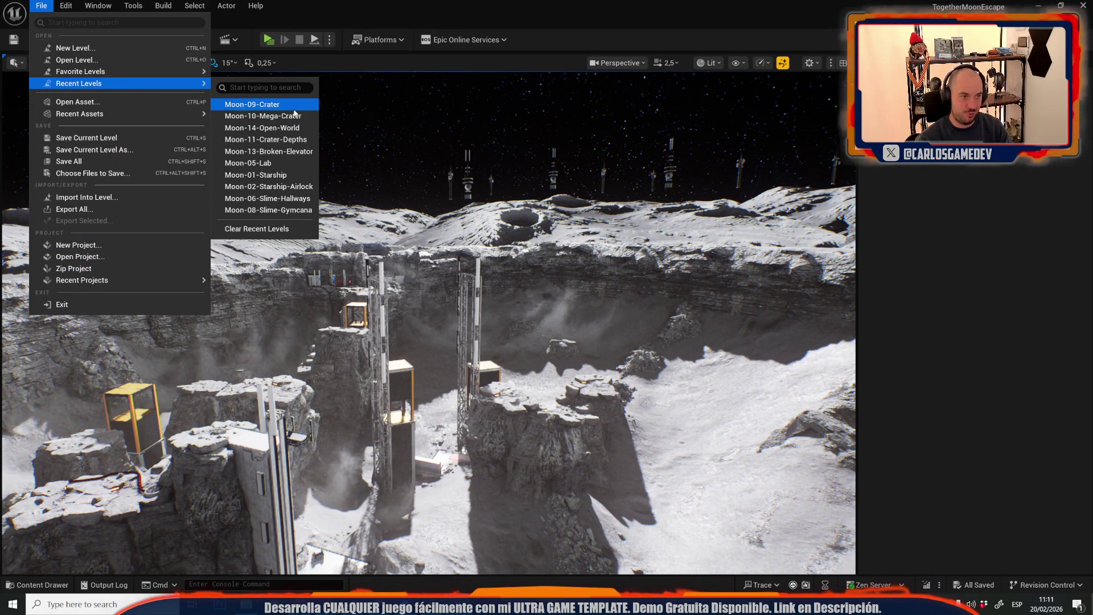
{"action": "left_click", "coordinate": [286, 139]}
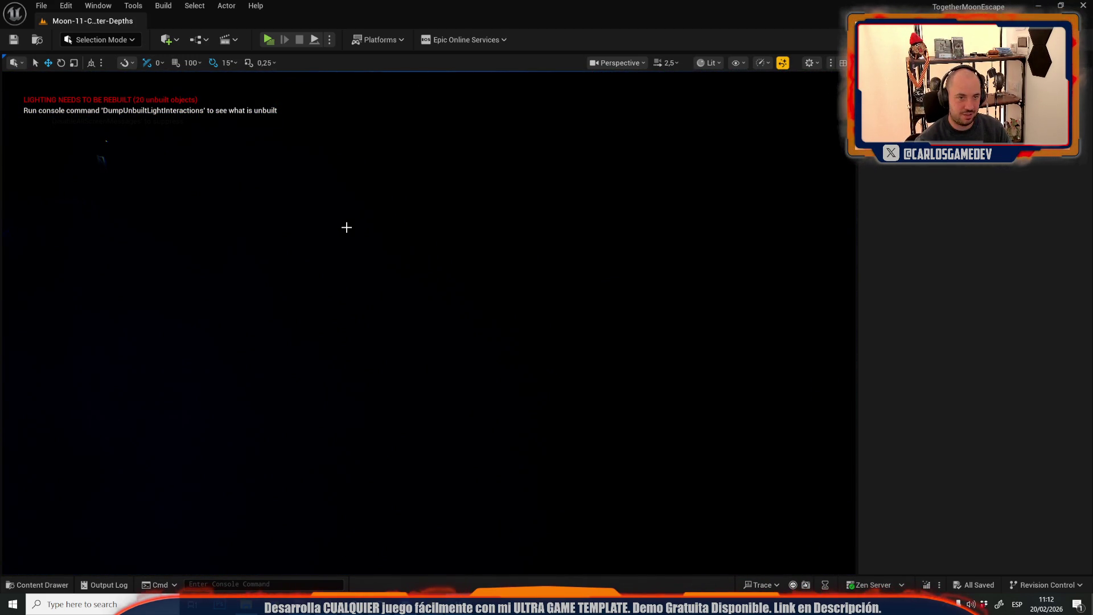
Fly through the Crater Depths cavern, then start a Play in Editor preview with Alt+P
{"action": "scroll", "coordinate": [422, 239], "scroll_direction": "down", "scroll_amount": 3}
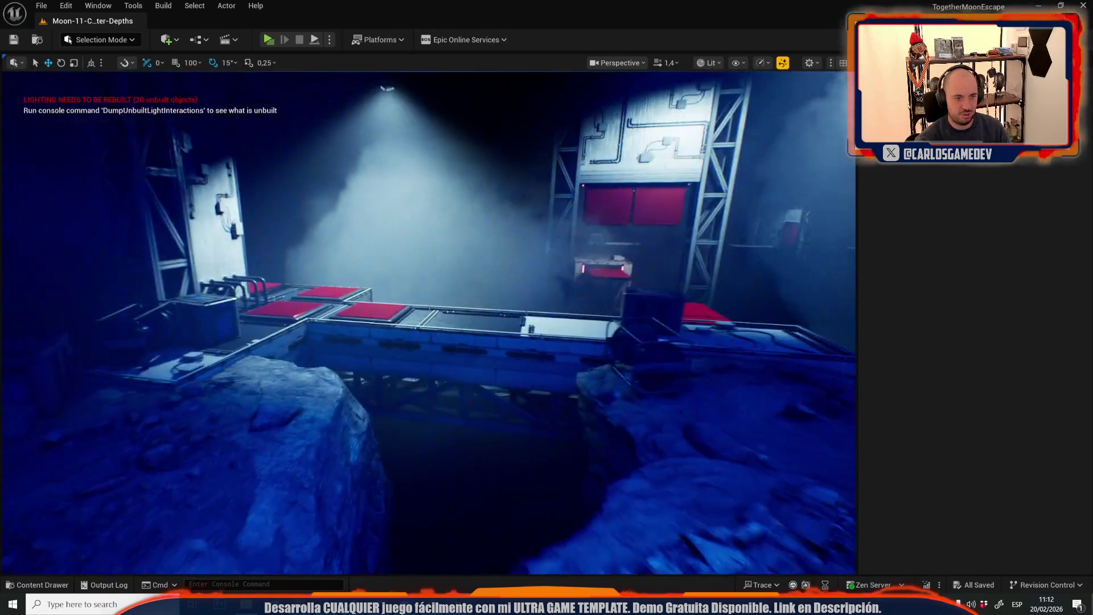
{"action": "scroll", "coordinate": [436, 216], "scroll_direction": "up", "scroll_amount": 3}
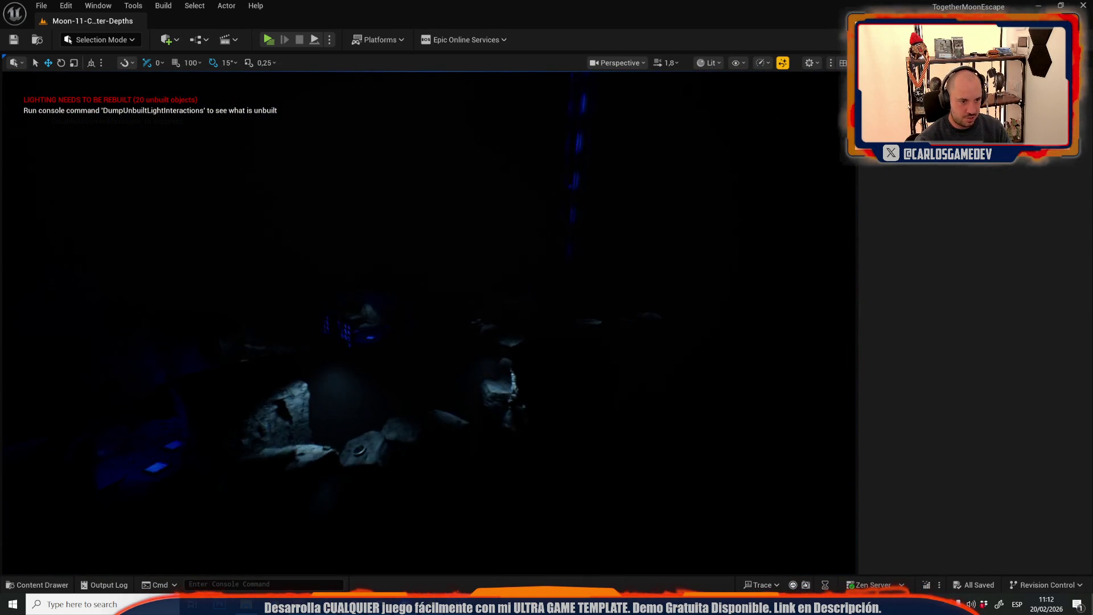
{"action": "scroll", "coordinate": [428, 319], "scroll_direction": "up", "scroll_amount": 1}
{"action": "scroll", "coordinate": [428, 323], "scroll_direction": "down", "scroll_amount": 2}
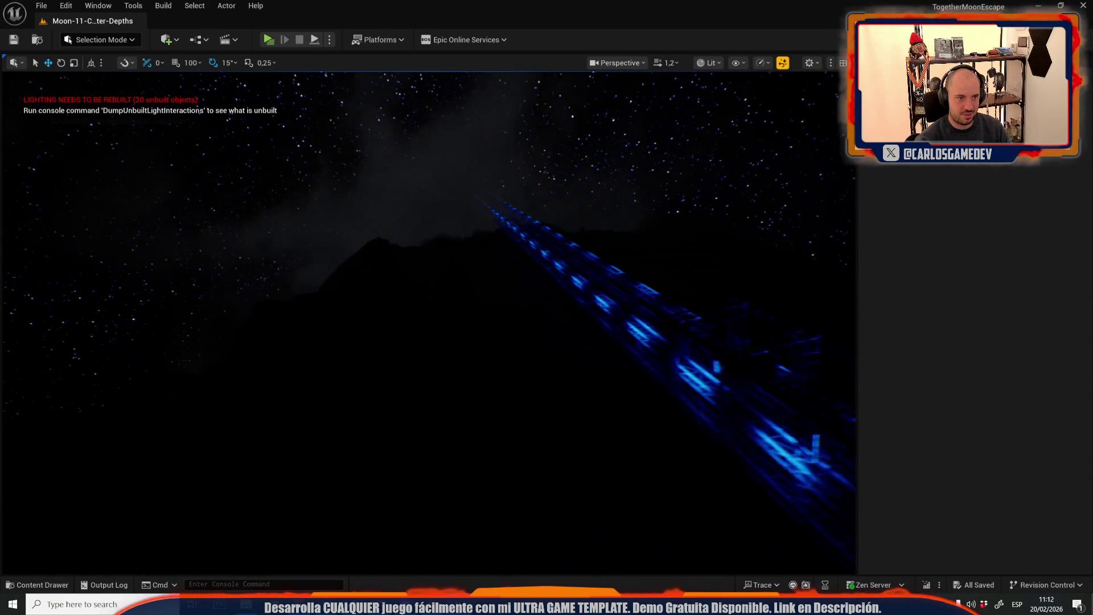
{"action": "scroll", "coordinate": [518, 210], "scroll_direction": "down", "scroll_amount": 2}
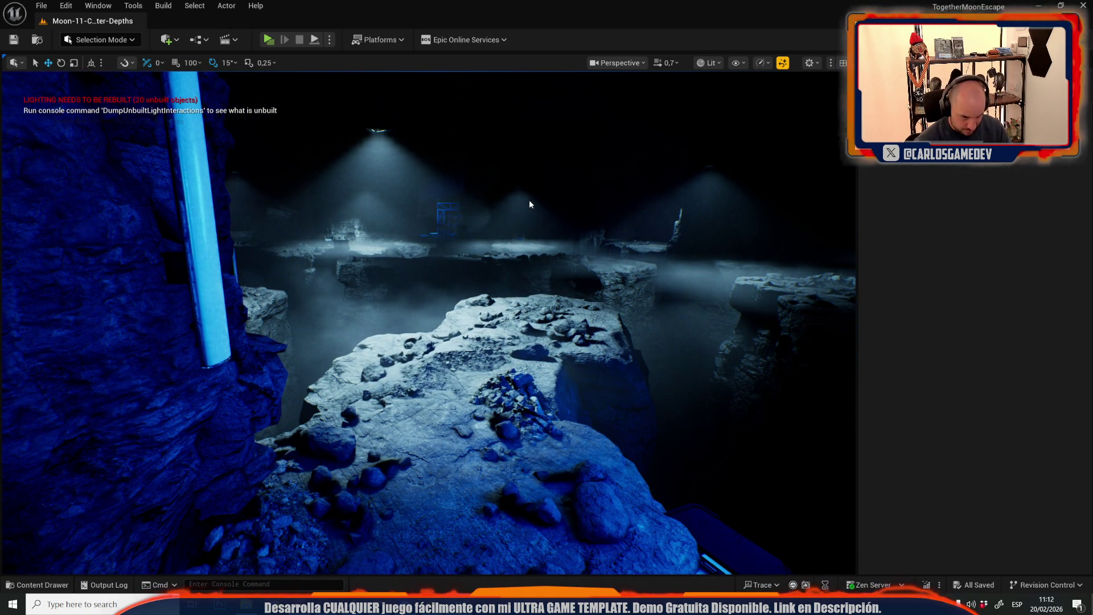
{"action": "key", "text": "alt+p"}
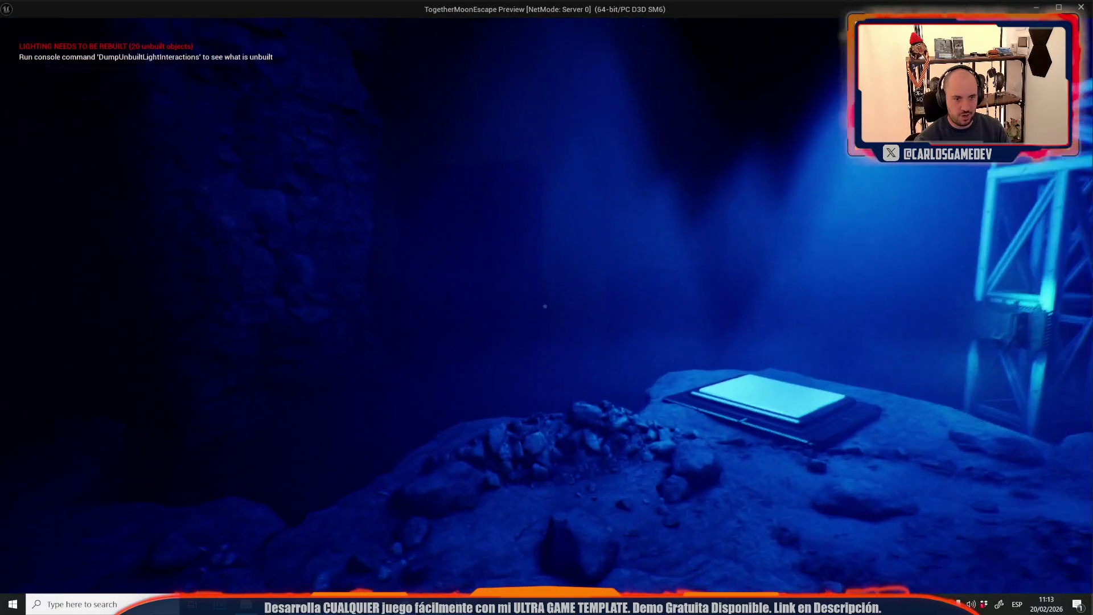
Stop the play-test, close the Message Log, and fly to the truss tower's fog effect
{"action": "key", "text": "alt+Tab"}
{"action": "key", "text": "Escape"}
{"action": "left_click", "coordinate": [119, 9]}
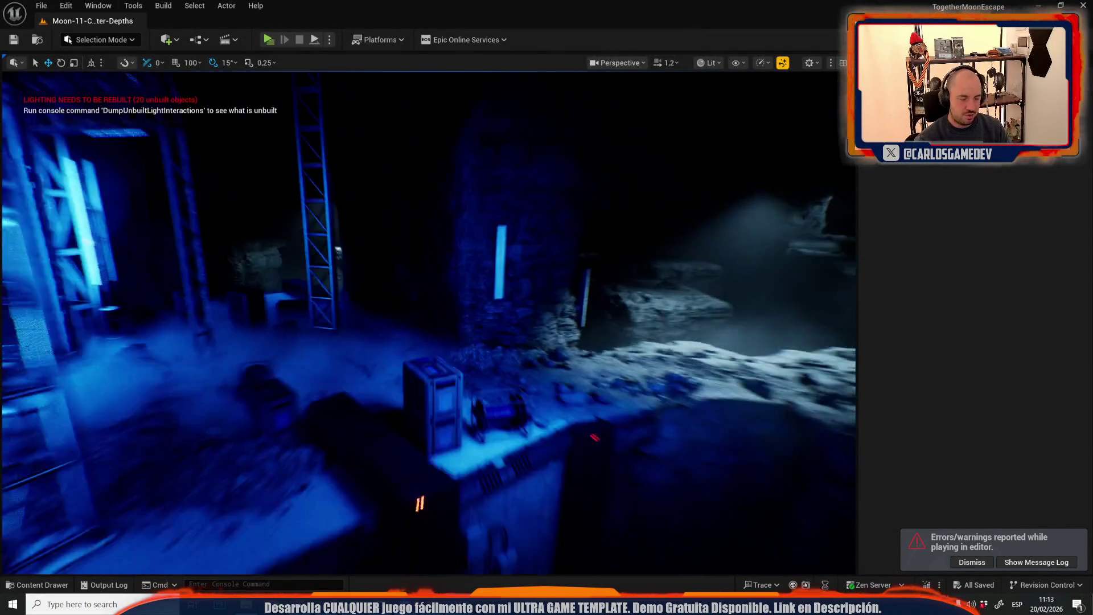
{"action": "left_click_drag", "start_coordinate": [468, 328], "coordinate": [468, 329]}
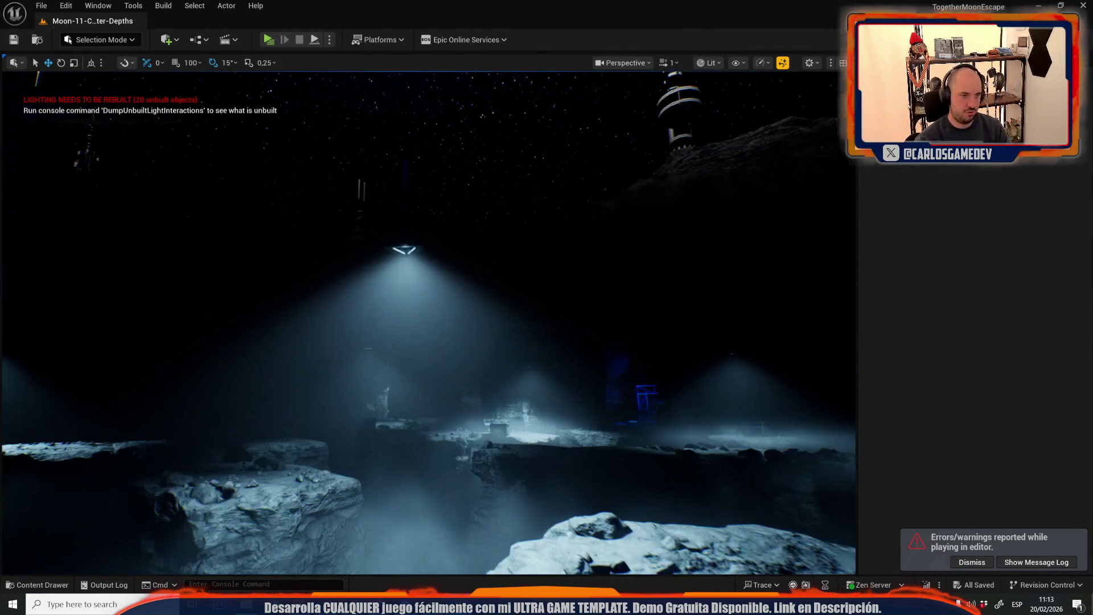
{"action": "left_click", "coordinate": [406, 240]}
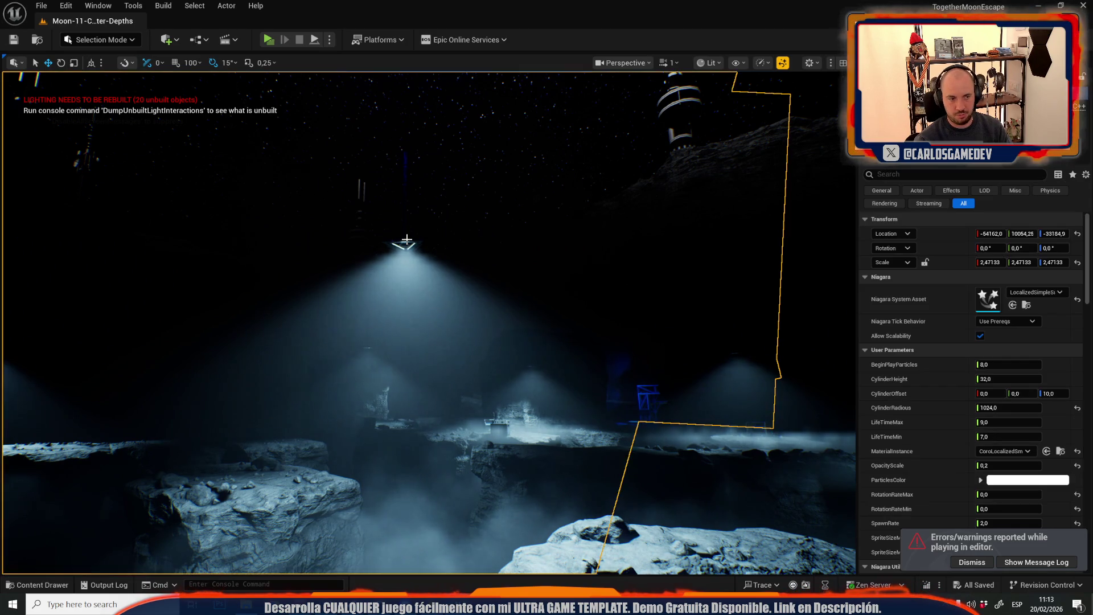
Select the overhead spotlight and filter its Details by 'vol' to check volumetric scattering
{"action": "left_click", "coordinate": [405, 243]}
{"action": "left_click_drag", "start_coordinate": [405, 243], "coordinate": [405, 243]}
{"action": "left_click", "coordinate": [901, 175]}
{"action": "type", "text": "vol"}
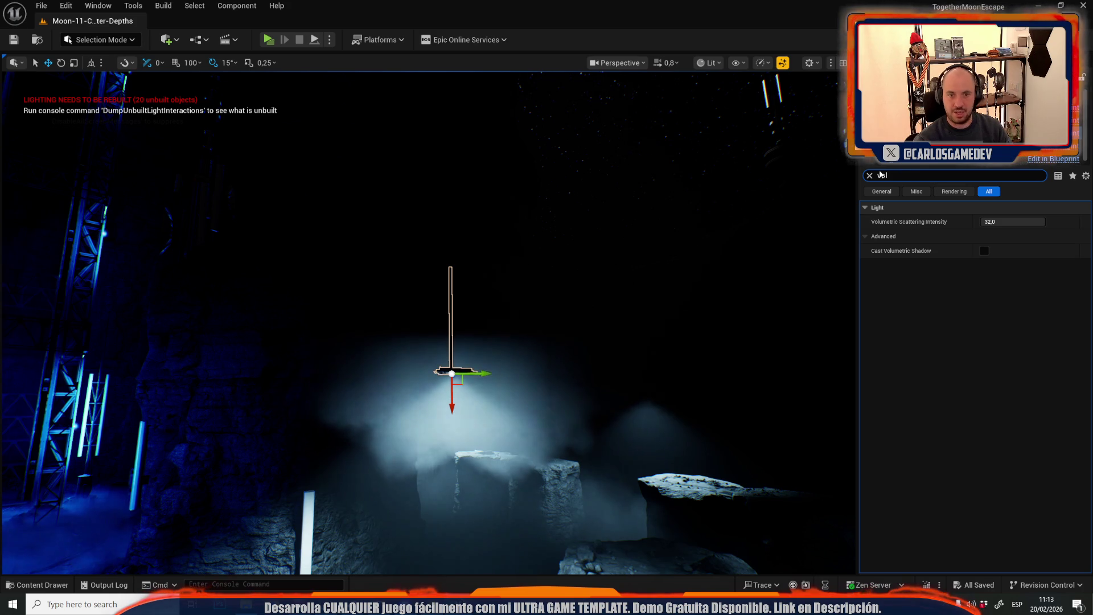
{"action": "left_click", "coordinate": [869, 175]}
Fly through the cave to the rock ledge and select the large fog volume
{"action": "left_click_drag", "start_coordinate": [544, 241], "coordinate": [553, 243]}
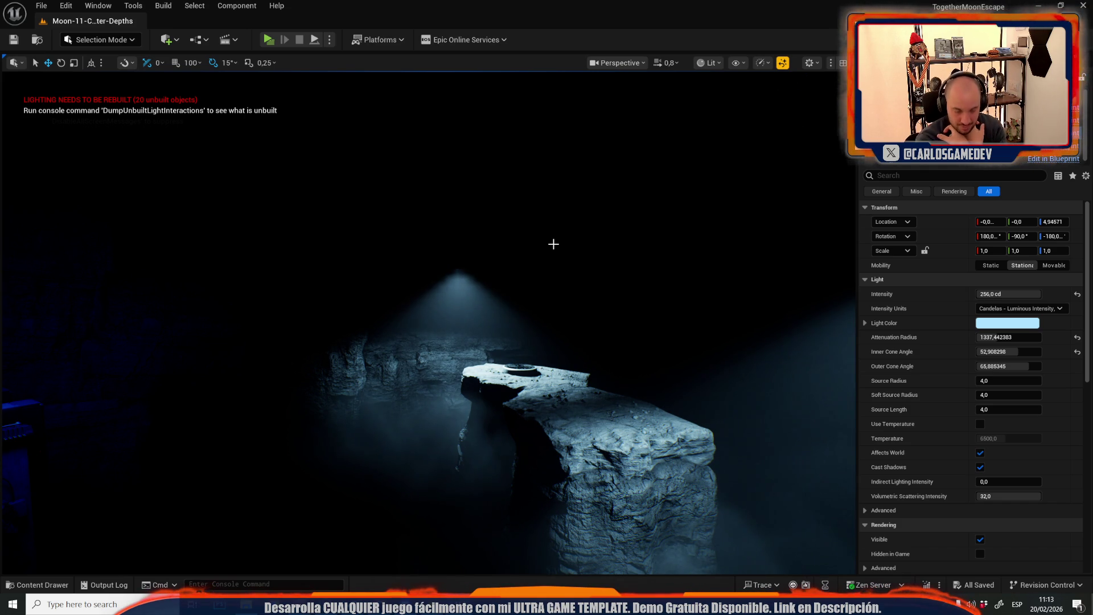
{"action": "scroll", "coordinate": [556, 254], "scroll_direction": "up", "scroll_amount": 2}
{"action": "key", "text": "w"}
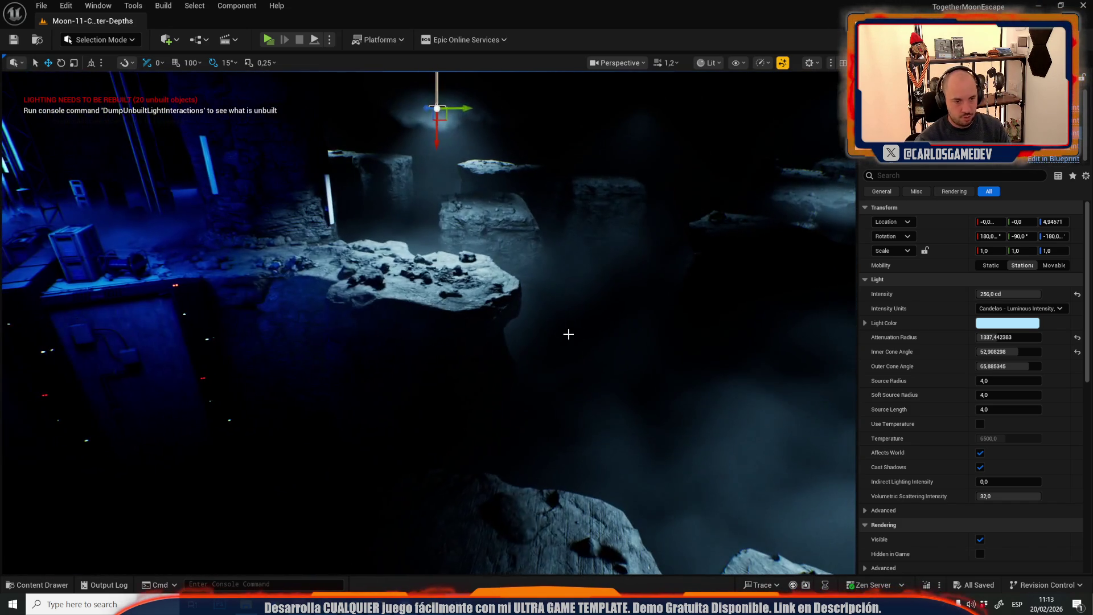
{"action": "left_click", "coordinate": [551, 320]}
{"action": "left_click", "coordinate": [536, 304]}
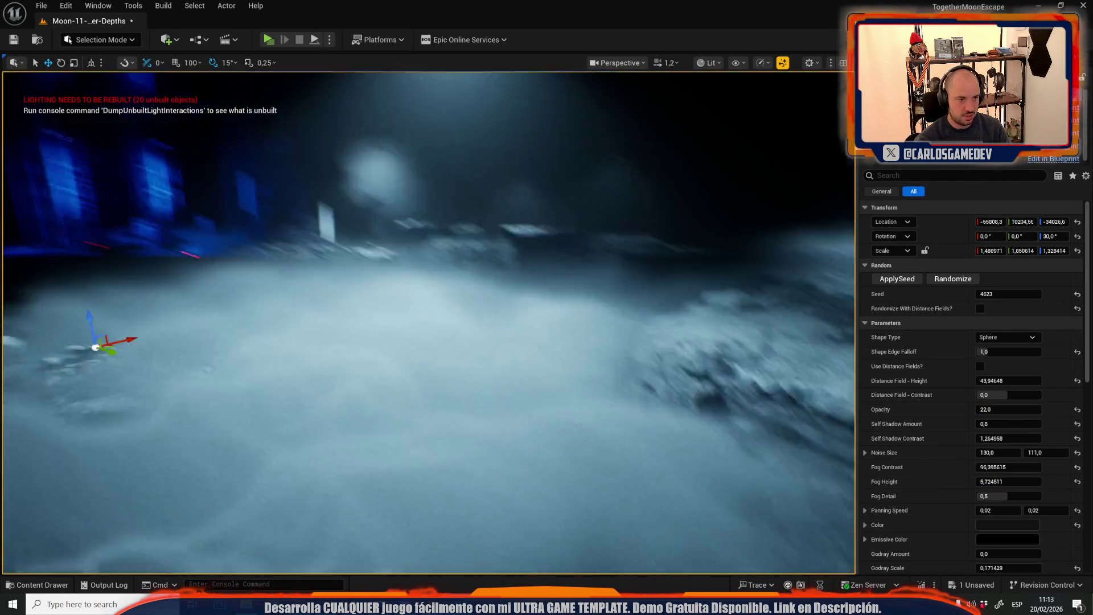
Fly into the fog and revert the fog volume Opacity from 22 to 0.4
{"action": "key", "text": "w"}
{"action": "scroll", "coordinate": [428, 322], "scroll_direction": "down", "scroll_amount": 2}
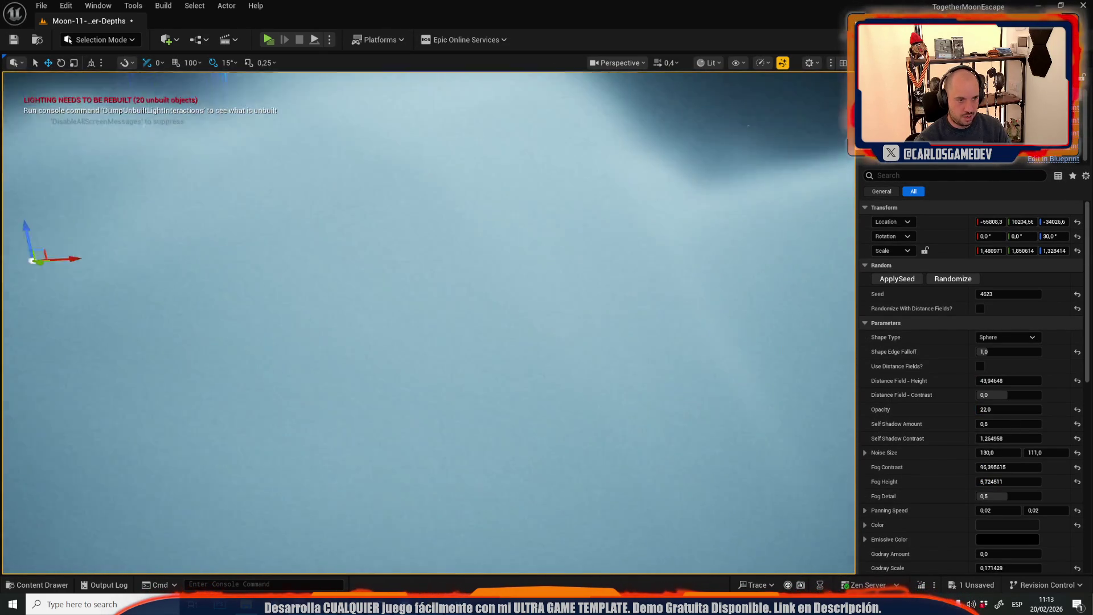
{"action": "key", "text": "s"}
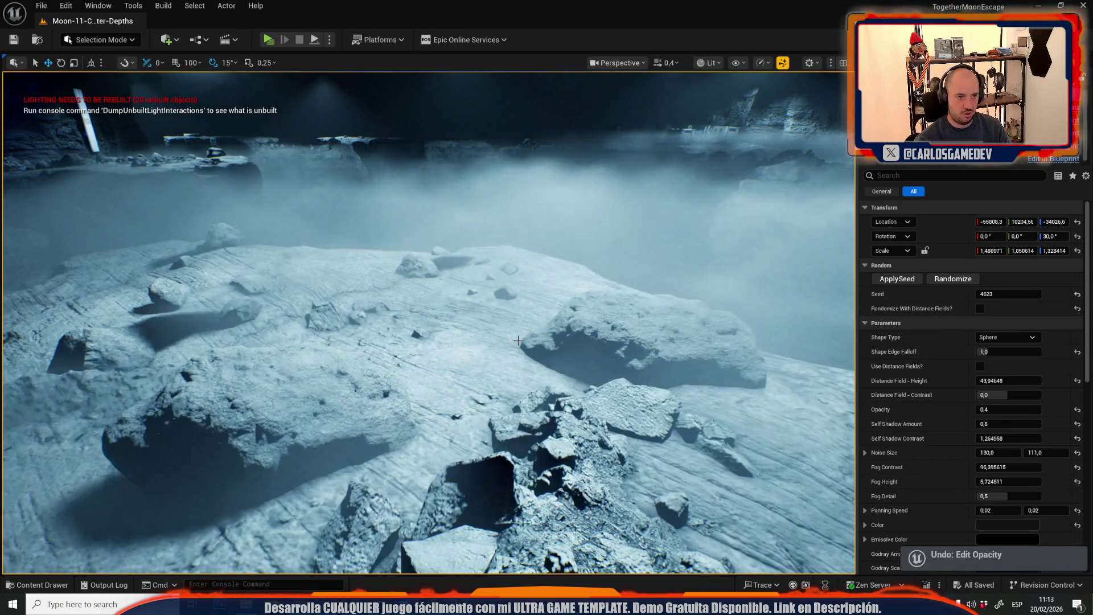
Fly past the blue structures and overhead lamp, then select the Niagara fog effect
{"action": "key", "text": "s"}
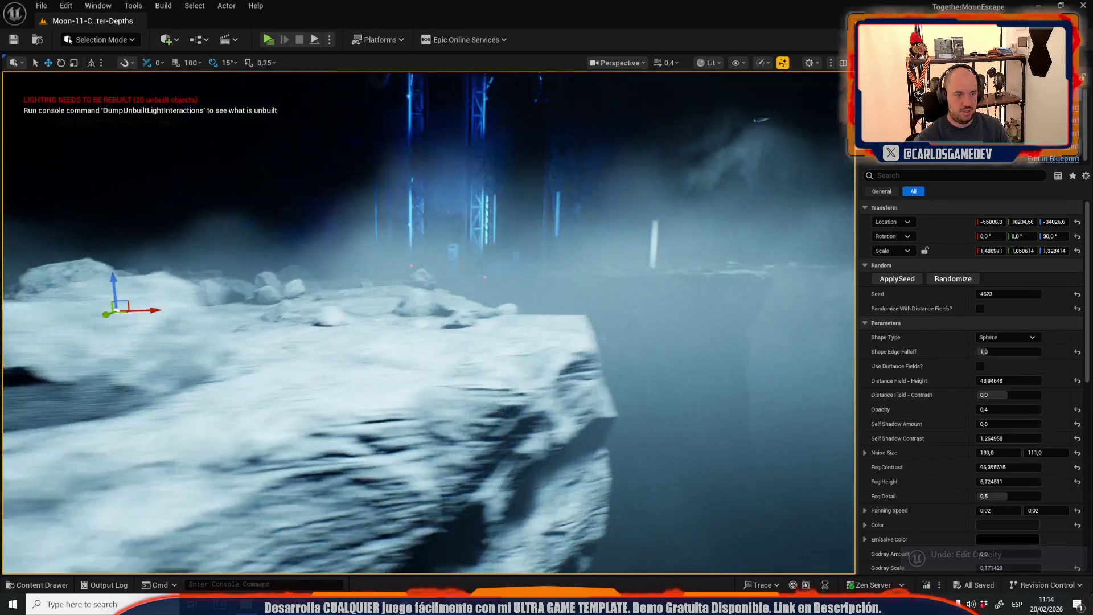
{"action": "scroll", "coordinate": [552, 366], "scroll_direction": "up", "scroll_amount": 1}
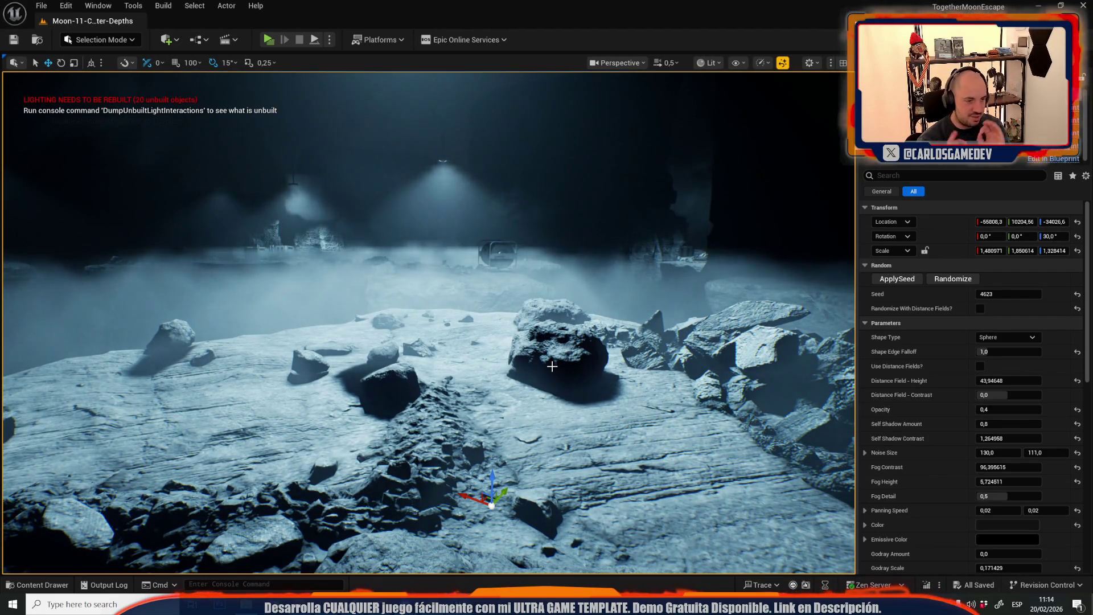
{"action": "key", "text": "s"}
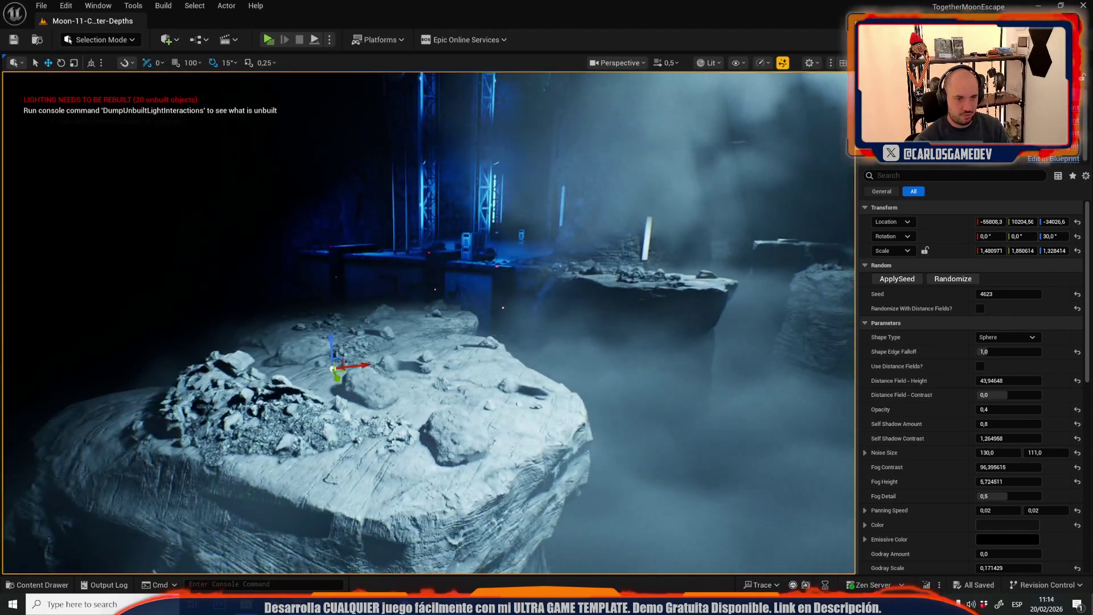
{"action": "key", "text": "w"}
{"action": "key", "text": "s"}
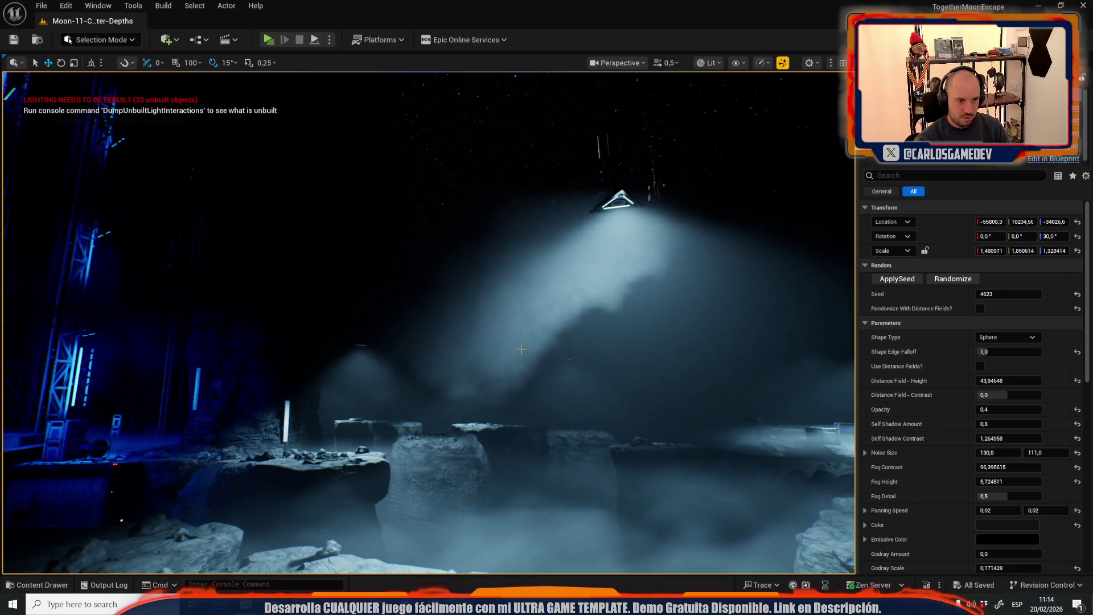
{"action": "left_click", "coordinate": [520, 350]}
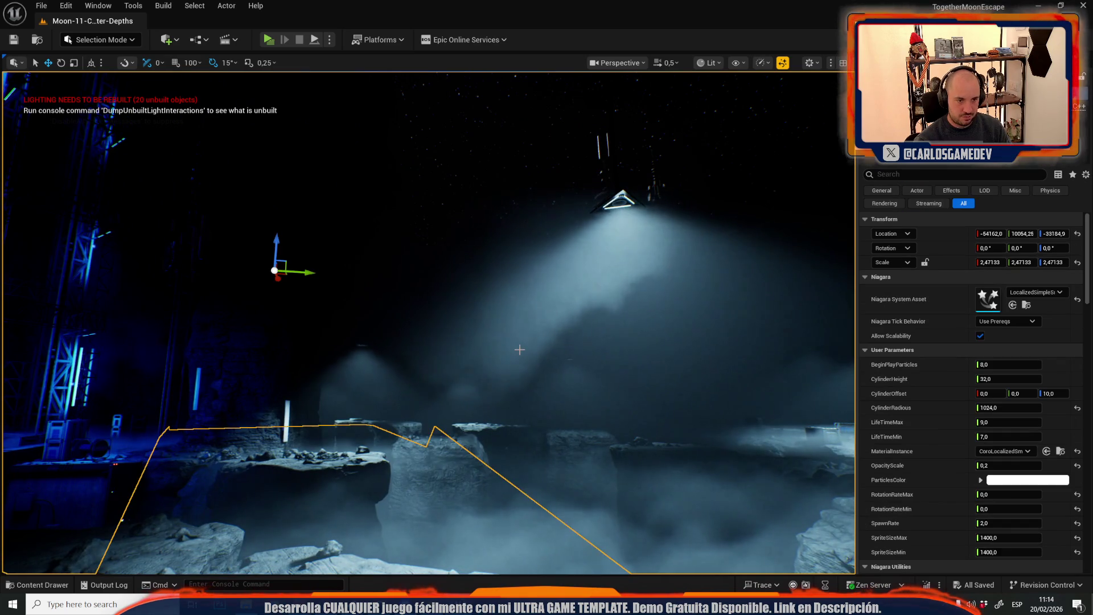
Rise above the rocky floor and switch the viewport View Mode to Unlit
{"action": "scroll", "coordinate": [519, 349], "scroll_direction": "up", "scroll_amount": 3}
{"action": "key", "text": "s"}
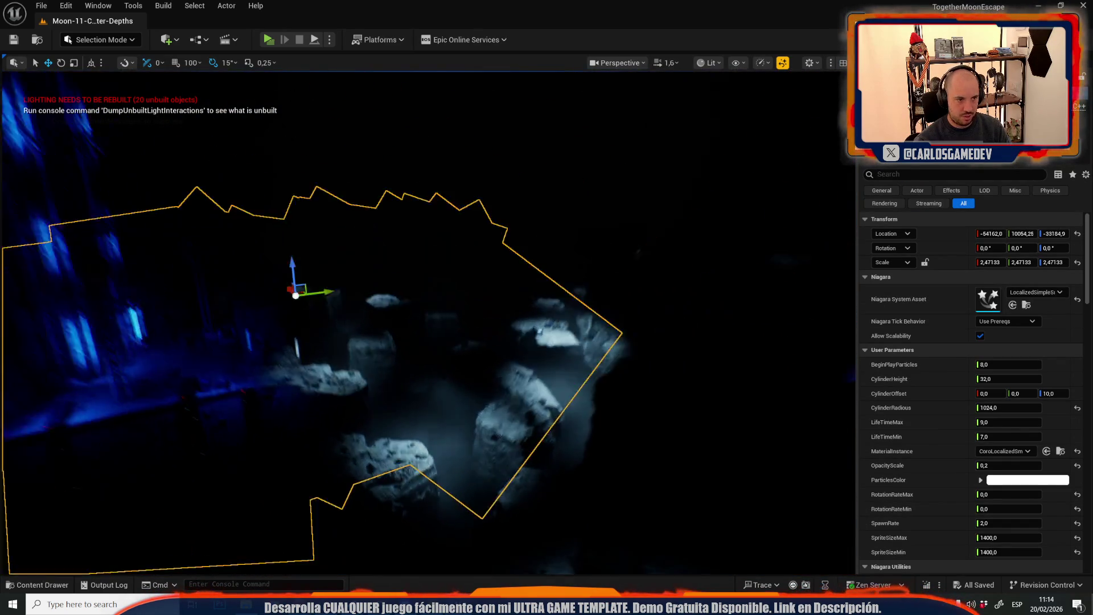
{"action": "left_click", "coordinate": [710, 63]}
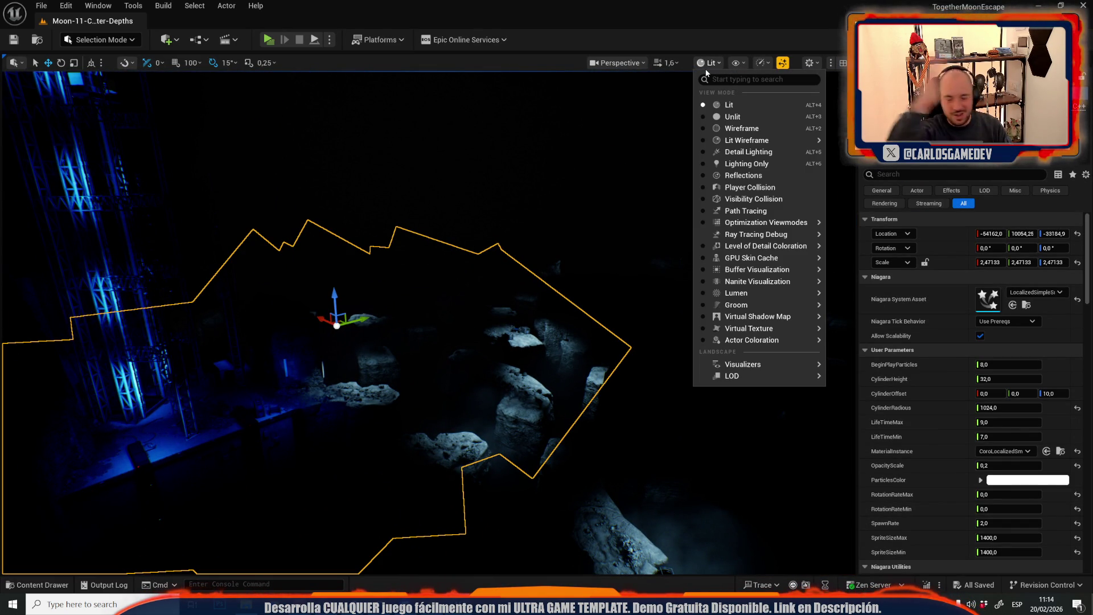
{"action": "left_click", "coordinate": [717, 117]}
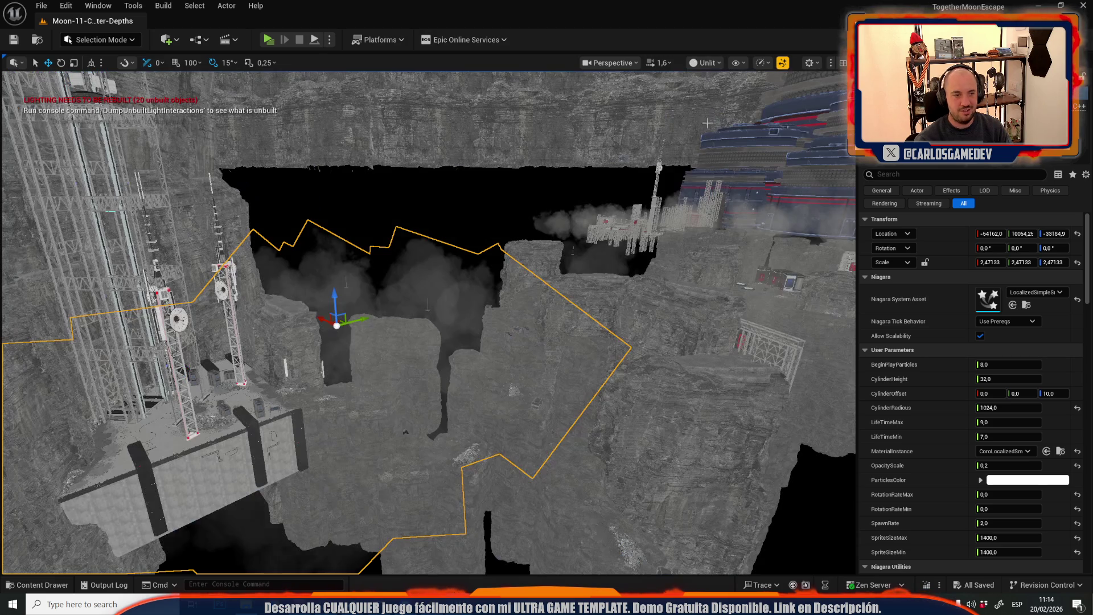
Orbit around the Niagara fog effect, then switch the View Mode back to Lit
{"action": "mouse_move", "coordinate": [428, 322]}
{"action": "left_mouse_down"}
{"action": "mouse_move", "coordinate": [428, 410]}
{"action": "mouse_move", "coordinate": [409, 432]}
{"action": "mouse_move", "coordinate": [379, 393]}
{"action": "mouse_move", "coordinate": [404, 401]}
{"action": "left_mouse_up"}
{"action": "left_click_drag", "start_coordinate": [552, 265], "coordinate": [552, 265]}
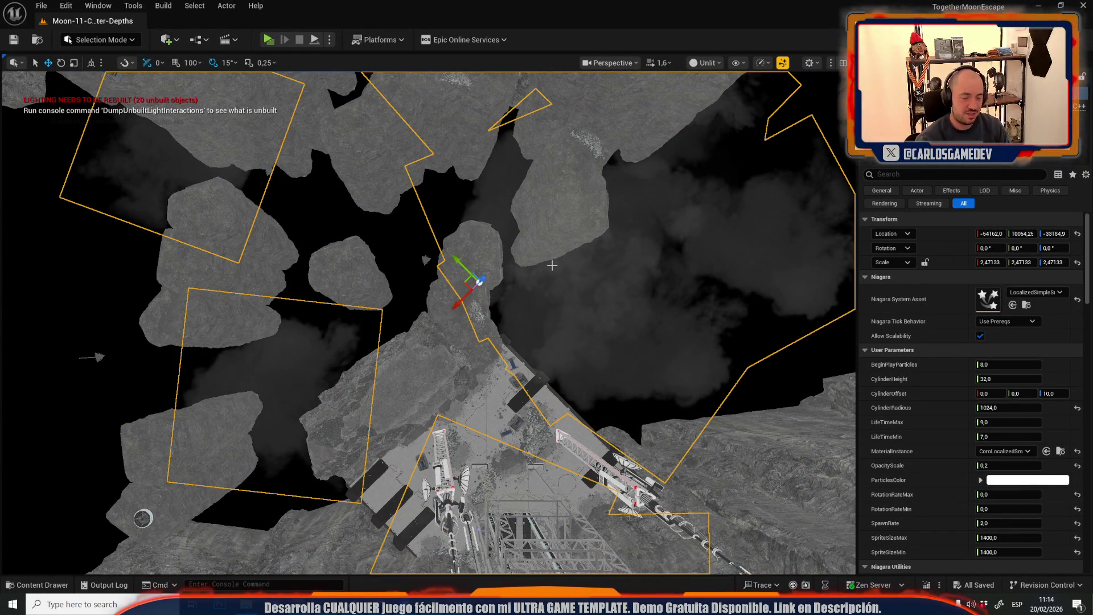
{"action": "mouse_move", "coordinate": [594, 211]}
{"action": "left_mouse_down"}
{"action": "mouse_move", "coordinate": [526, 245]}
{"action": "mouse_move", "coordinate": [574, 14]}
{"action": "left_mouse_up"}
{"action": "left_click", "coordinate": [706, 62]}
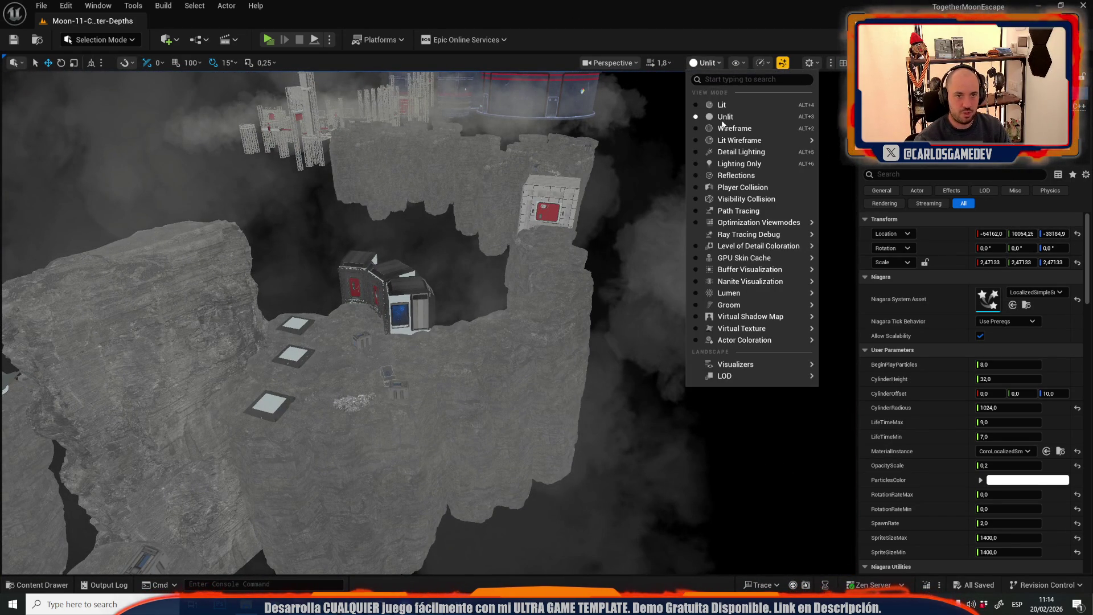
{"action": "left_click", "coordinate": [722, 105]}
Fly from the dark area past the lit rocks and tower to the blue-lit platform
{"action": "left_click_drag", "start_coordinate": [577, 247], "coordinate": [578, 247]}
{"action": "scroll", "coordinate": [577, 247], "scroll_direction": "down", "scroll_amount": 1}
{"action": "scroll", "coordinate": [577, 246], "scroll_direction": "up", "scroll_amount": 1}
{"action": "left_click_drag", "start_coordinate": [228, 382], "coordinate": [227, 382]}
{"action": "scroll", "coordinate": [228, 382], "scroll_direction": "up", "scroll_amount": 1}
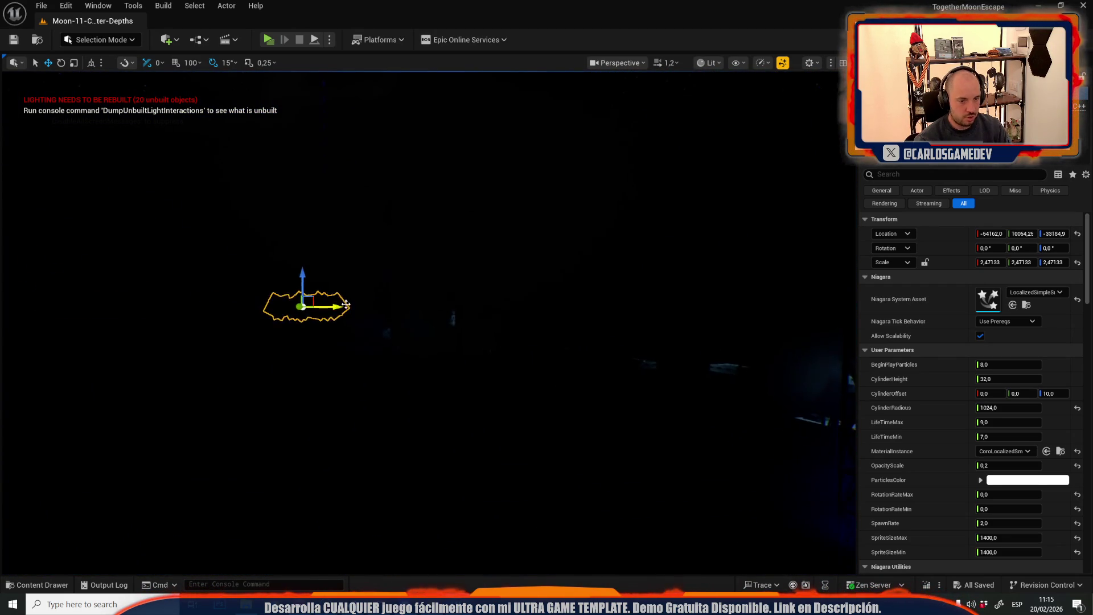
{"action": "left_click_drag", "start_coordinate": [341, 305], "coordinate": [337, 305]}
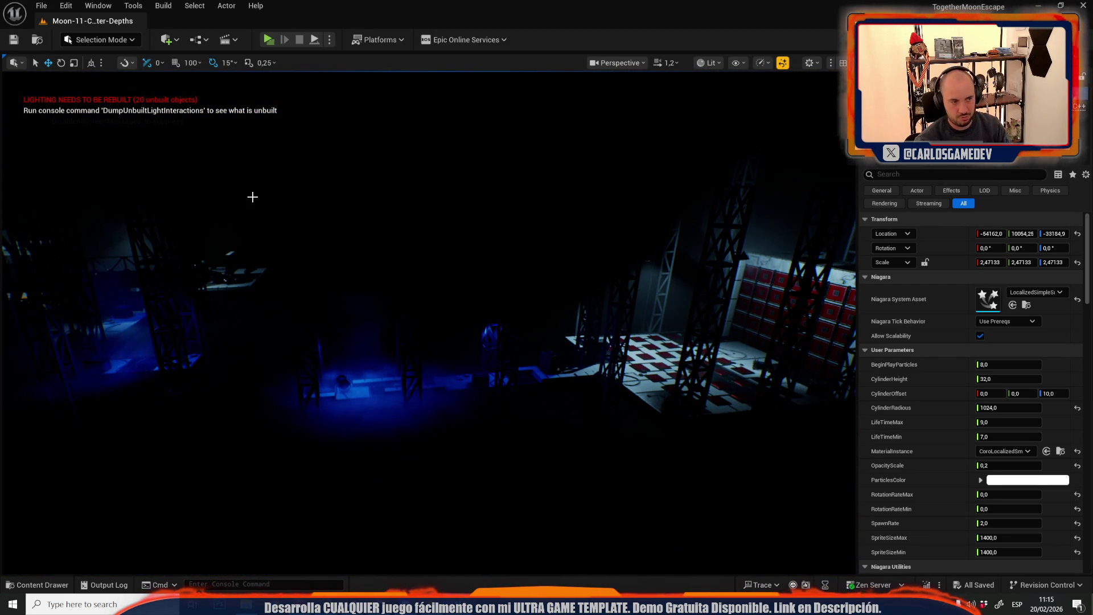
Open the Moon-13-Broken-Elevator level via File > Open Level
{"action": "left_click", "coordinate": [49, 4]}
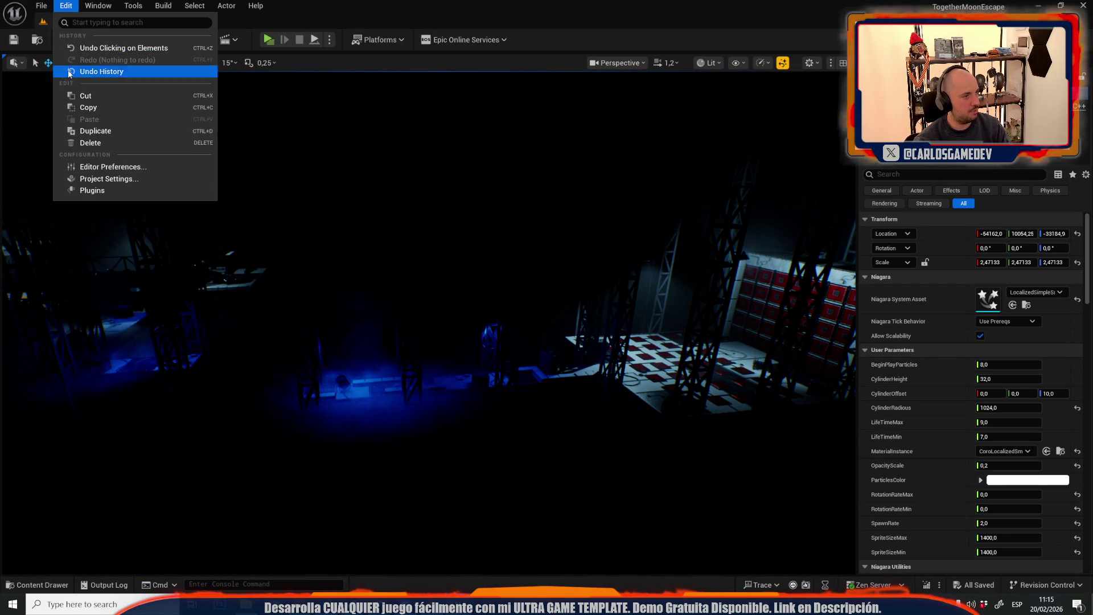
{"action": "left_click", "coordinate": [73, 61]}
{"action": "scroll", "coordinate": [569, 256], "scroll_direction": "down", "scroll_amount": 3}
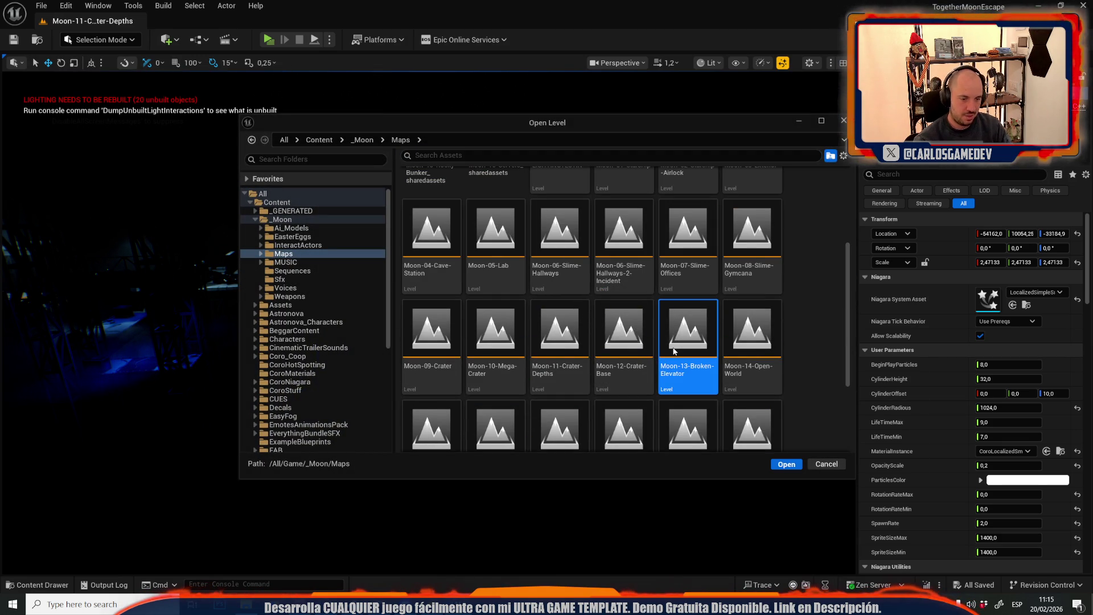
{"action": "double_click", "coordinate": [673, 351]}
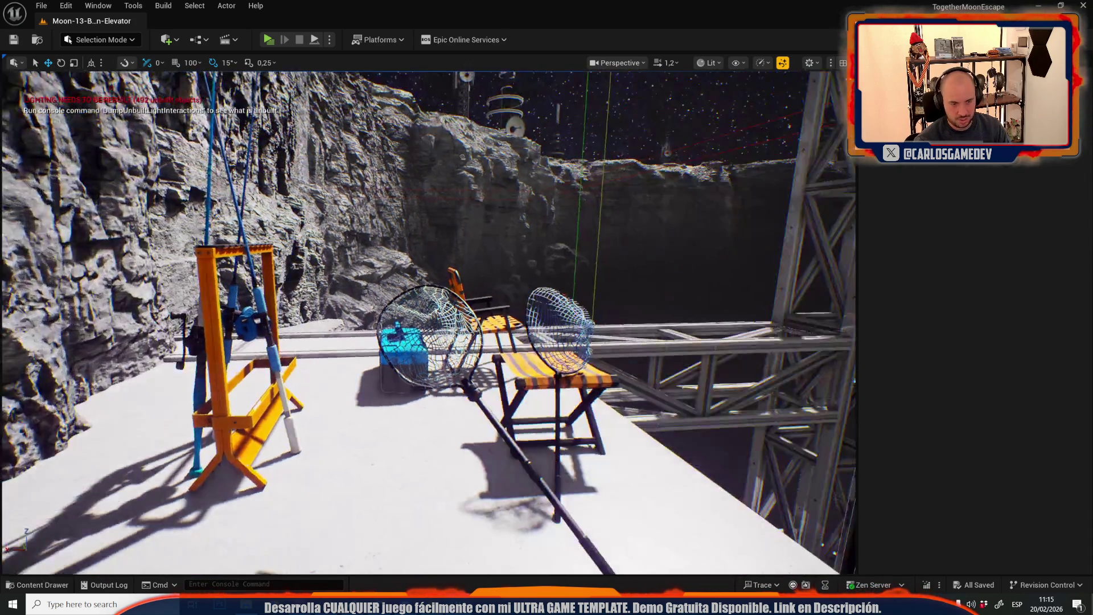
Fly back to view the whole fishing platform, then launch a Play in Editor preview
{"action": "scroll", "coordinate": [461, 71], "scroll_direction": "down", "scroll_amount": 2}
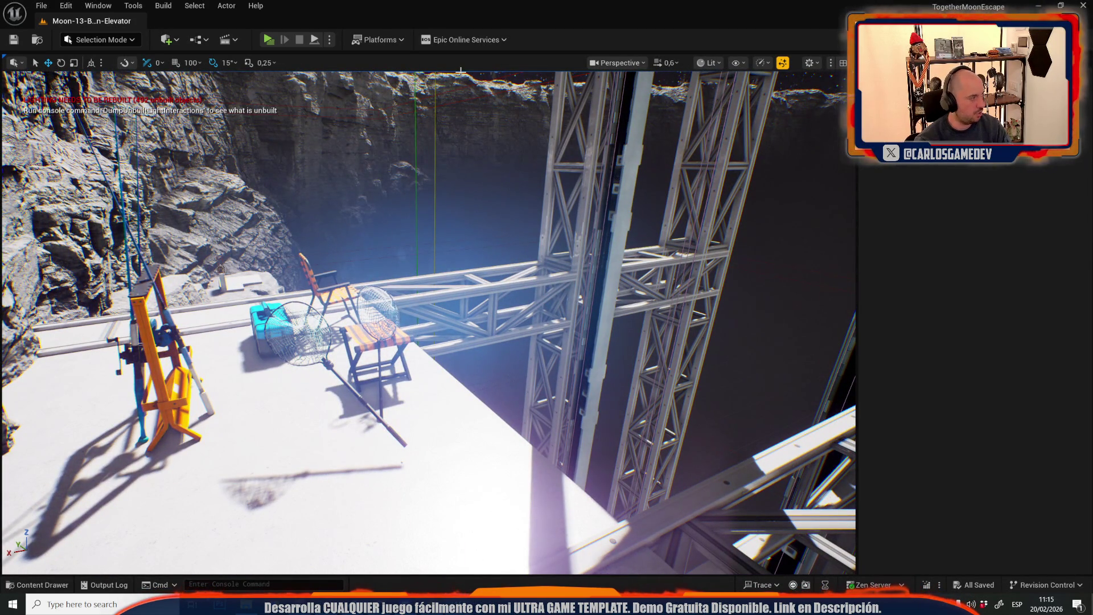
{"action": "scroll", "coordinate": [461, 71], "scroll_direction": "down", "scroll_amount": 1}
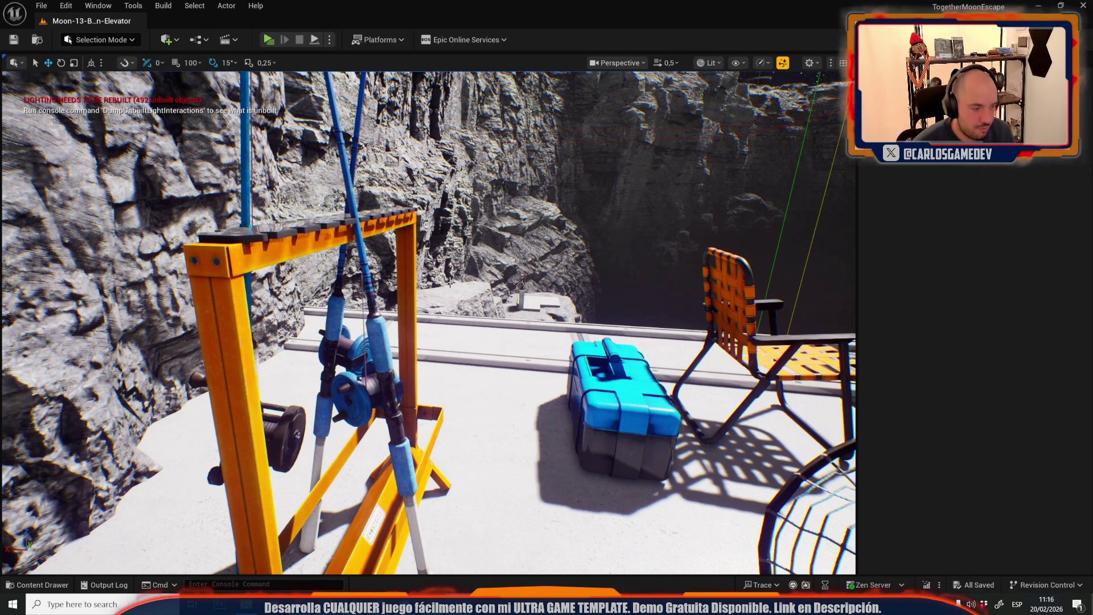
{"action": "mouse_move", "coordinate": [468, 349]}
{"action": "left_mouse_down"}
{"action": "mouse_move", "coordinate": [546, 355]}
{"action": "mouse_move", "coordinate": [513, 350]}
{"action": "mouse_move", "coordinate": [489, 375]}
{"action": "mouse_move", "coordinate": [513, 358]}
{"action": "mouse_move", "coordinate": [478, 345]}
{"action": "mouse_move", "coordinate": [518, 353]}
{"action": "mouse_move", "coordinate": [503, 341]}
{"action": "left_mouse_up"}
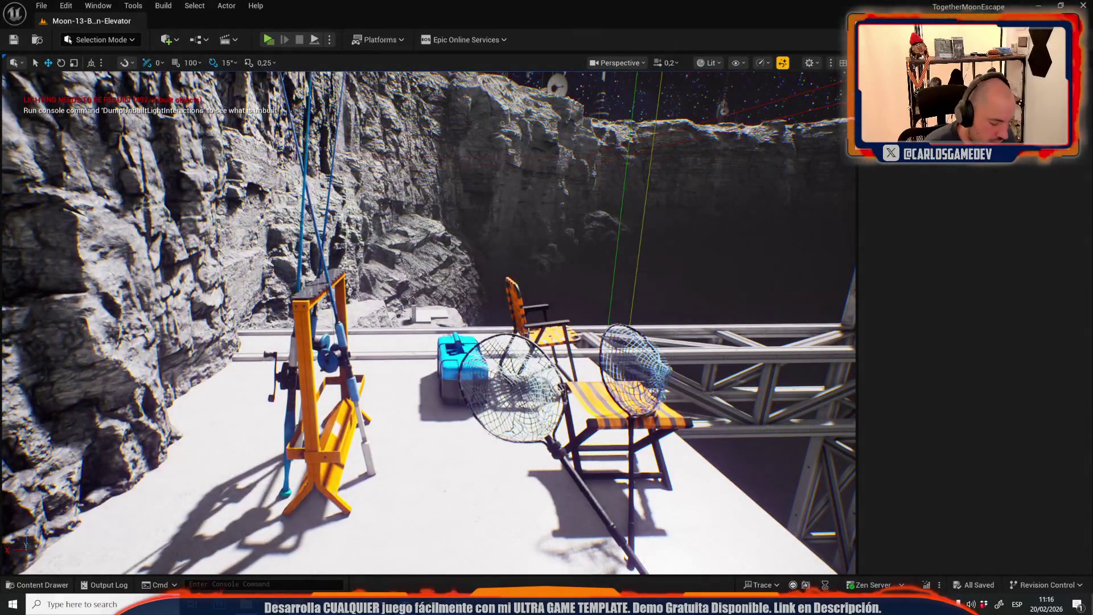
{"action": "key", "text": "alt+p"}
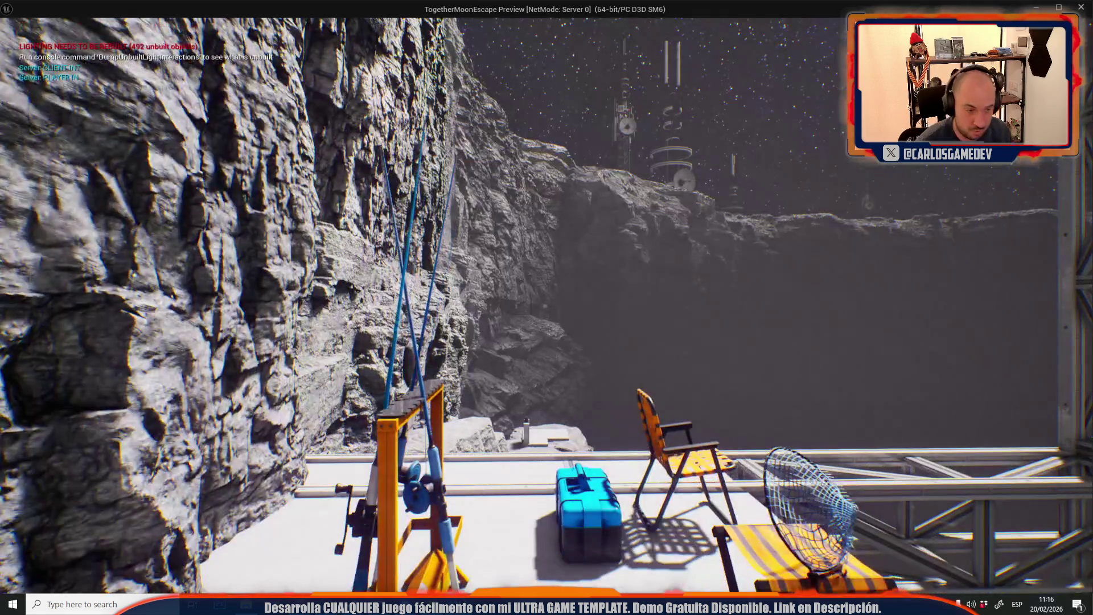
Walk the Moon-13 platform, knock over the fishing rod rack, and stop playing with Esc
{"action": "mouse_move", "coordinate": [546, 307]}
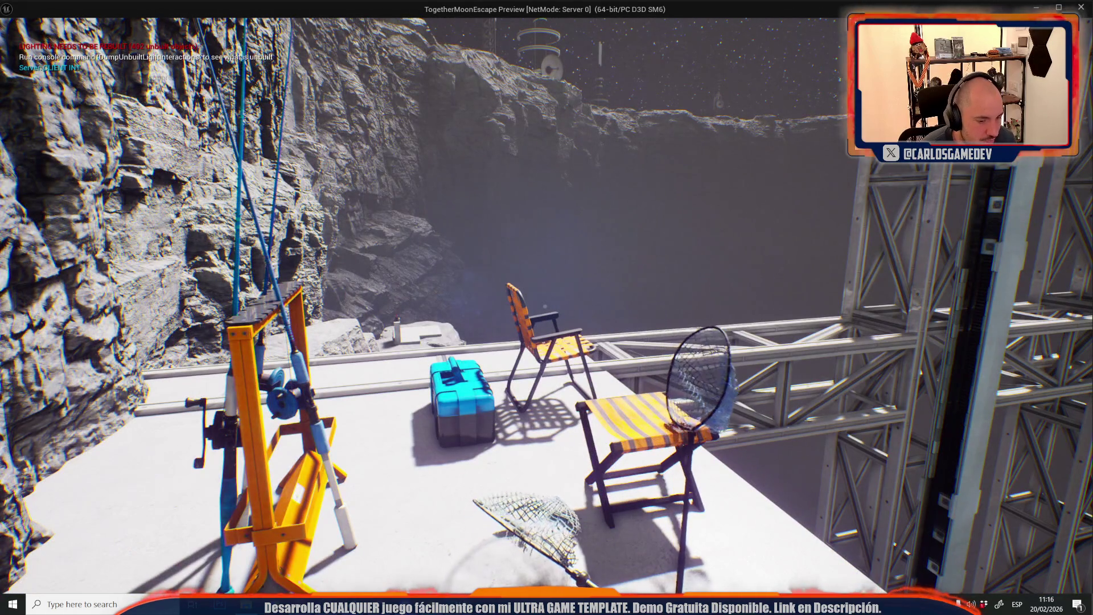
{"action": "key", "text": "w"}
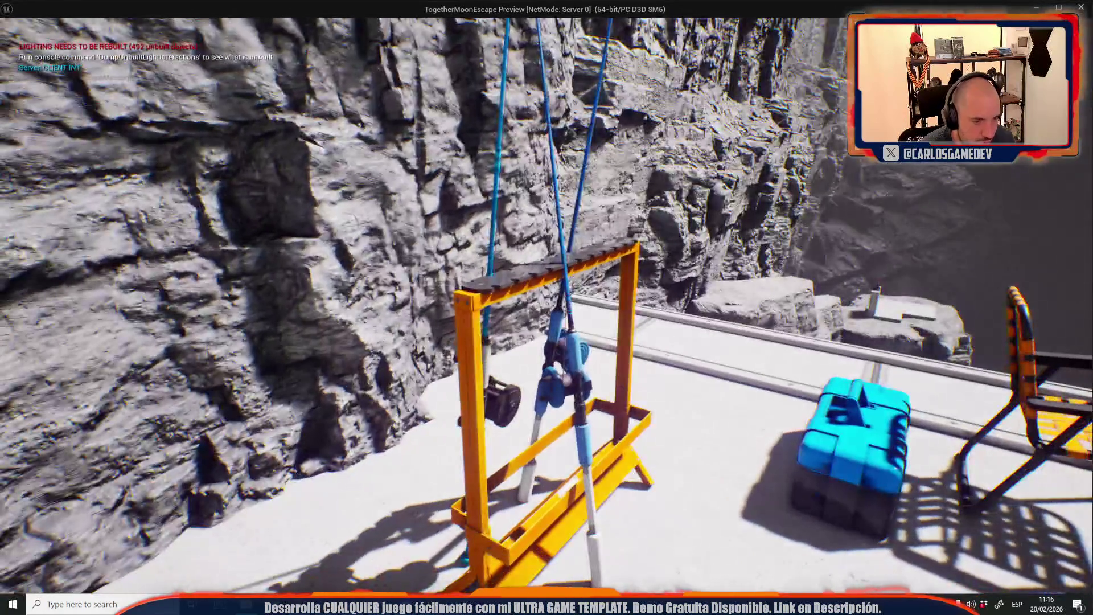
{"action": "key", "text": "s"}
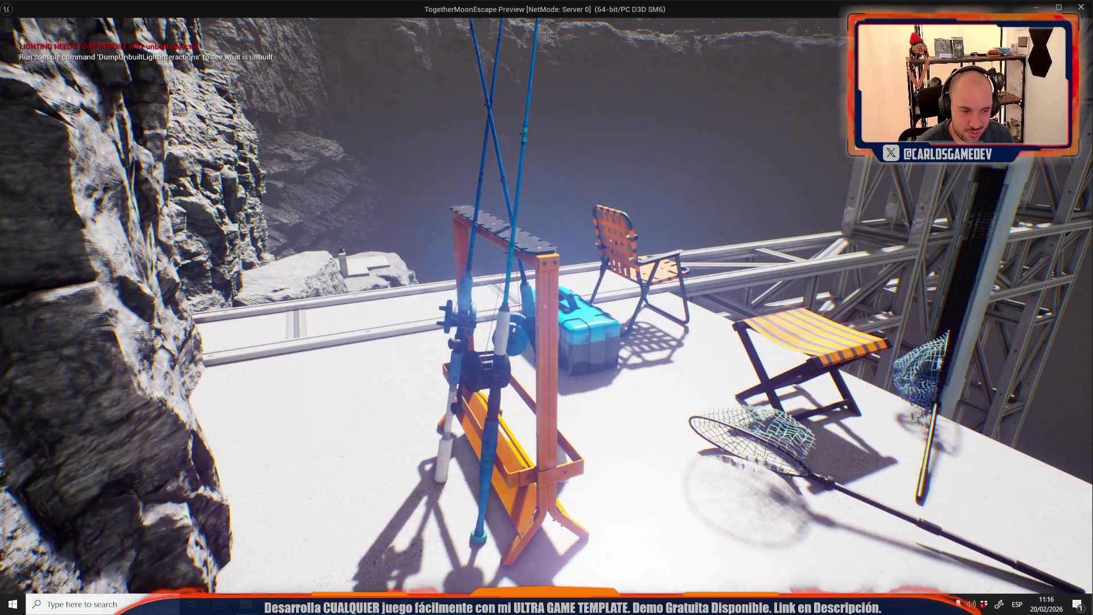
{"action": "key", "text": "w"}
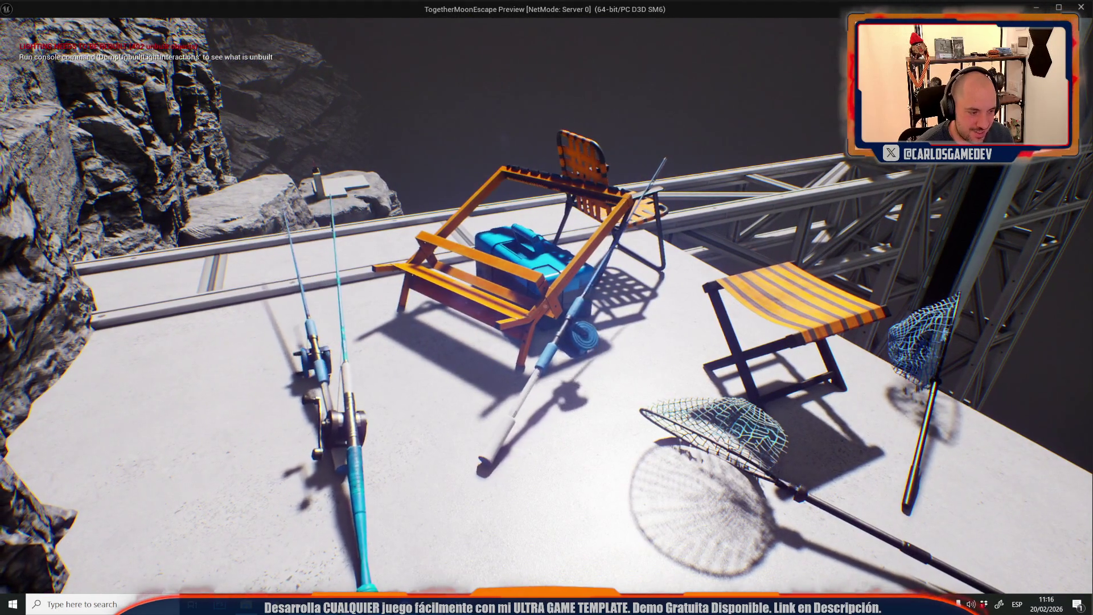
{"action": "key", "text": "w"}
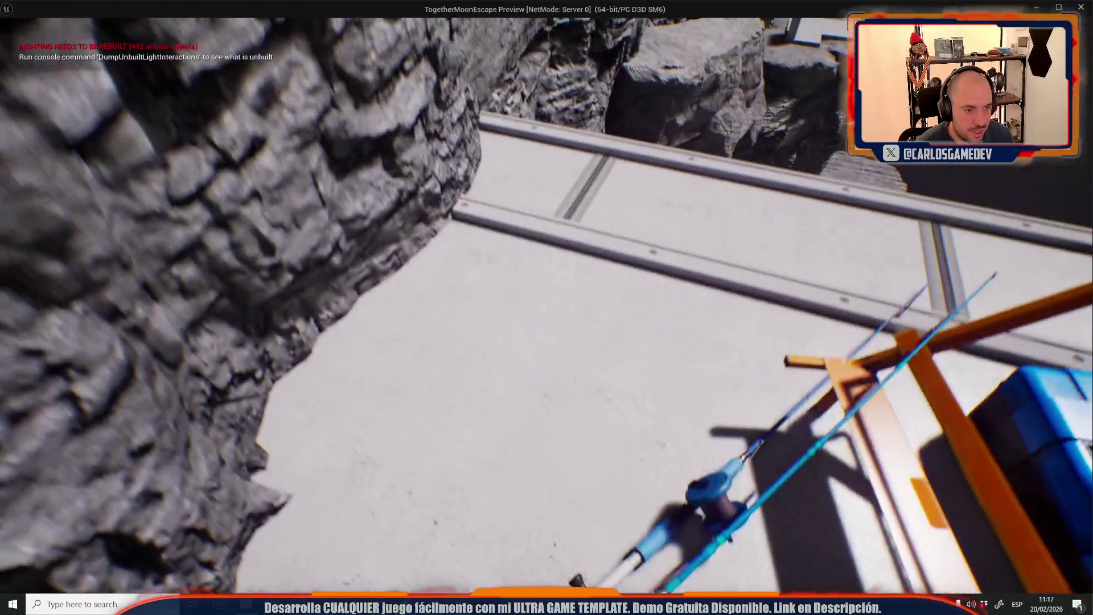
{"action": "key", "text": "Escape"}
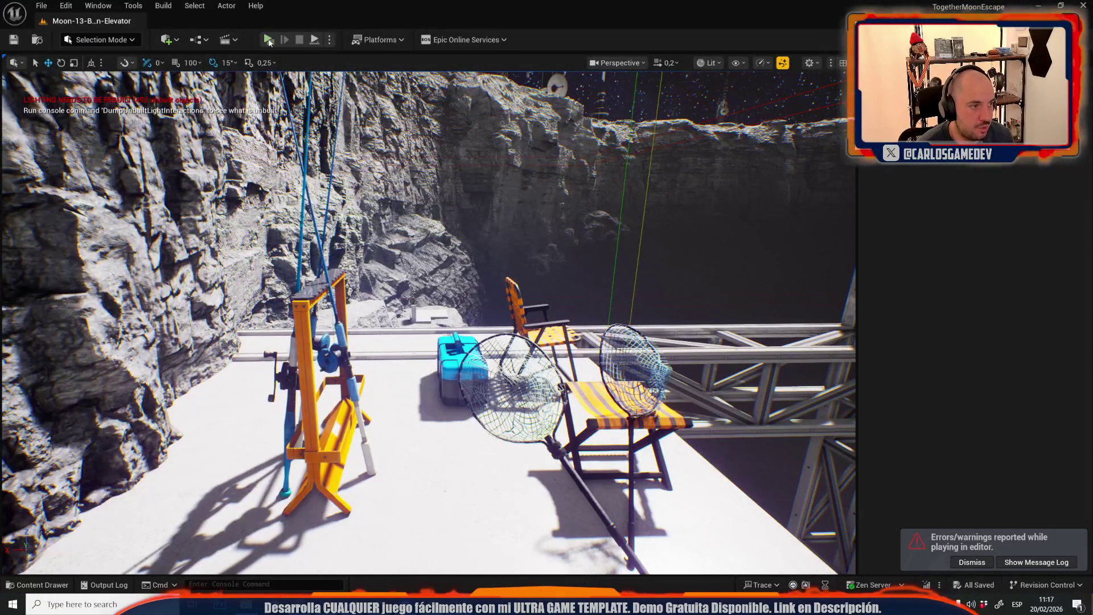
{"action": "left_click", "coordinate": [268, 40]}
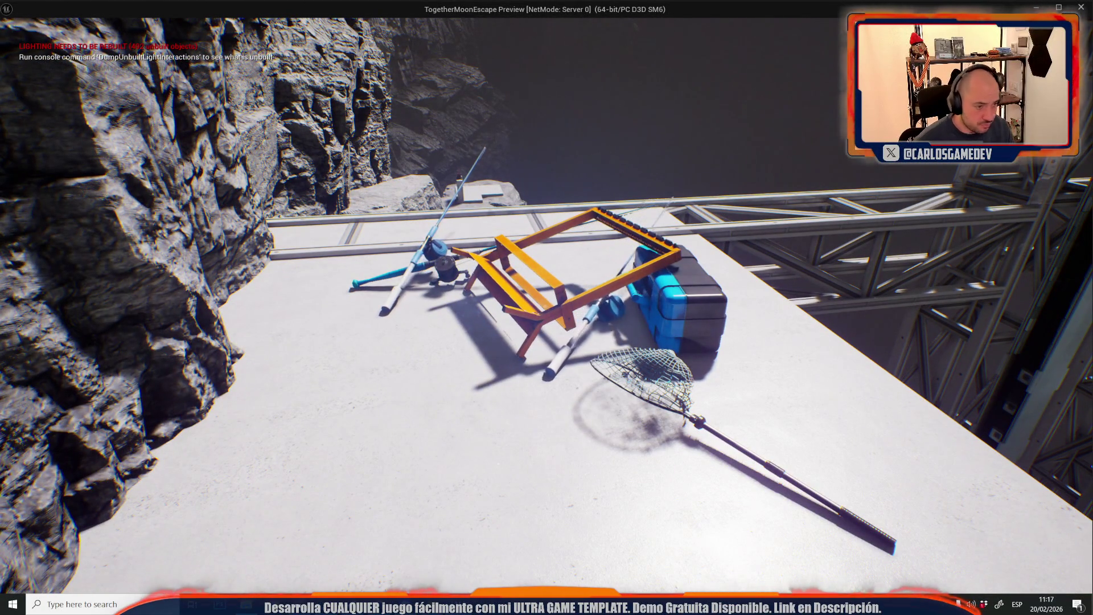
{"action": "key", "text": "Escape"}
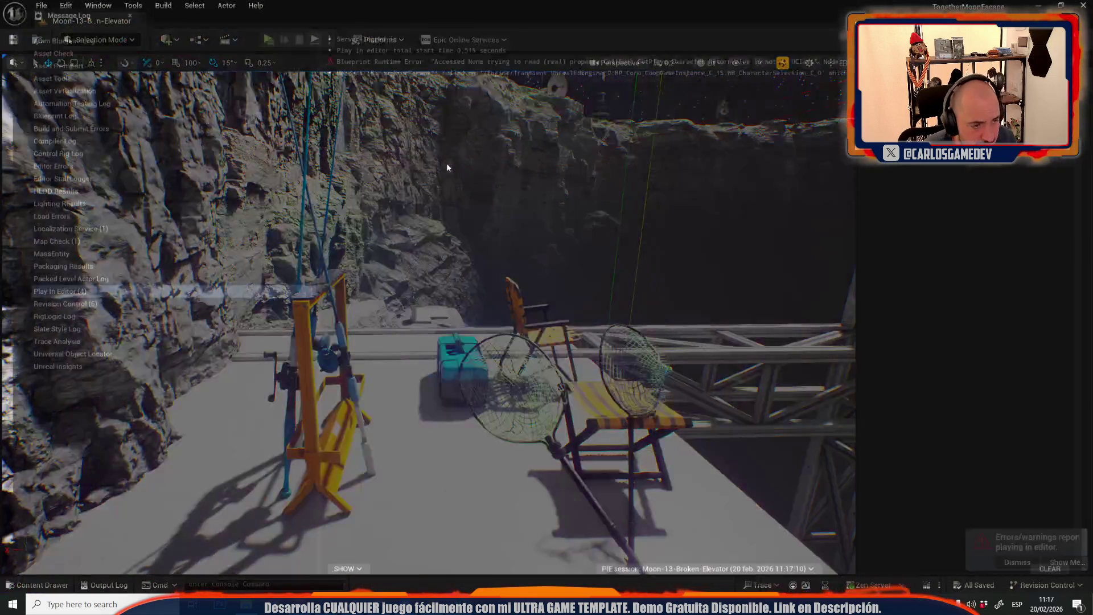
{"action": "left_click", "coordinate": [119, 9]}
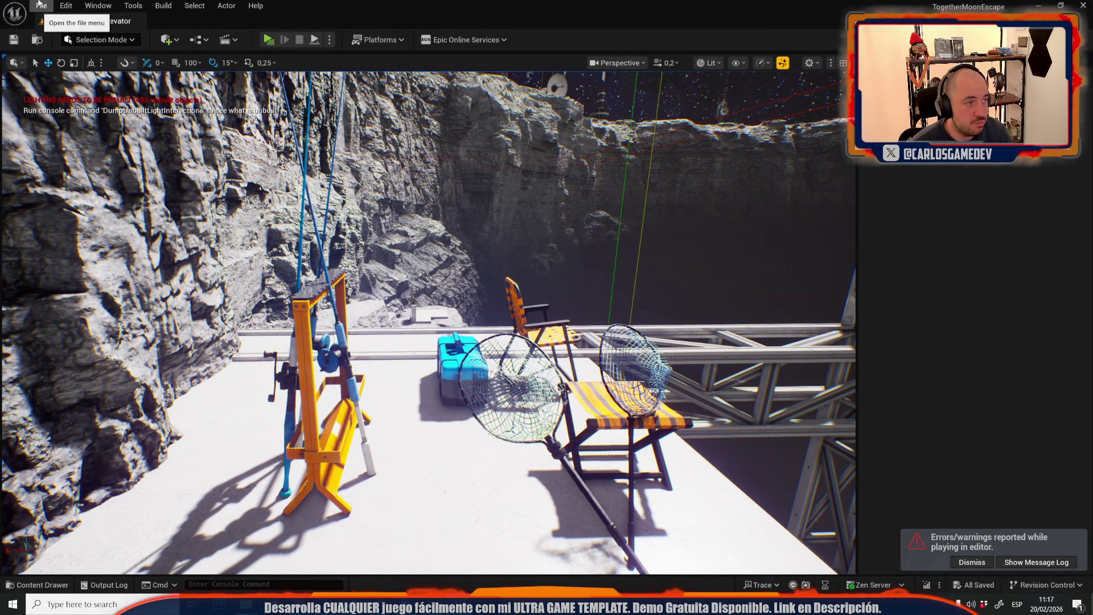
{"action": "left_click", "coordinate": [39, 4]}
{"action": "mouse_move", "coordinate": [111, 83]}
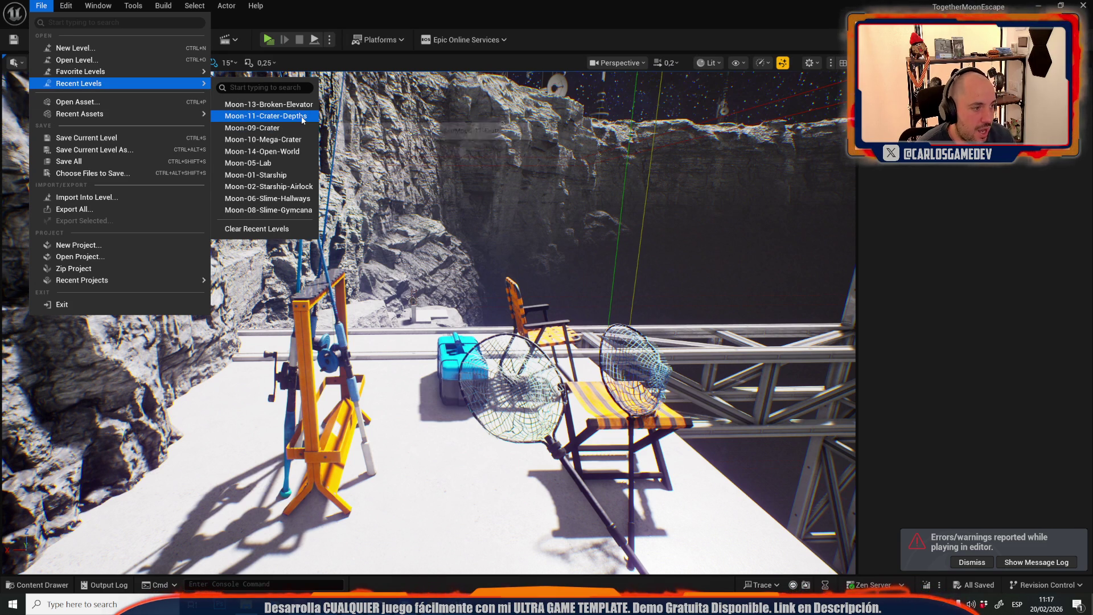
{"action": "mouse_move", "coordinate": [521, 293]}
{"action": "left_mouse_down"}
{"action": "mouse_move", "coordinate": [501, 319]}
{"action": "mouse_move", "coordinate": [490, 307]}
{"action": "left_mouse_up"}
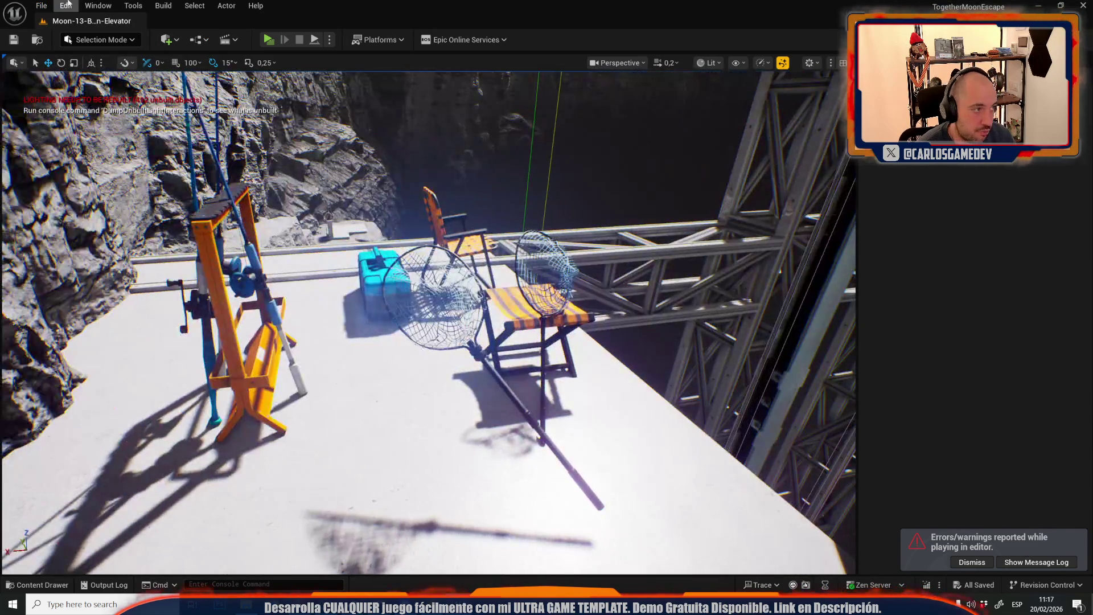
Reopen Moon-10-Mega-Crater from Recent Levels and fly past the base toward the crater floor
{"action": "left_click", "coordinate": [39, 5]}
{"action": "mouse_move", "coordinate": [185, 85]}
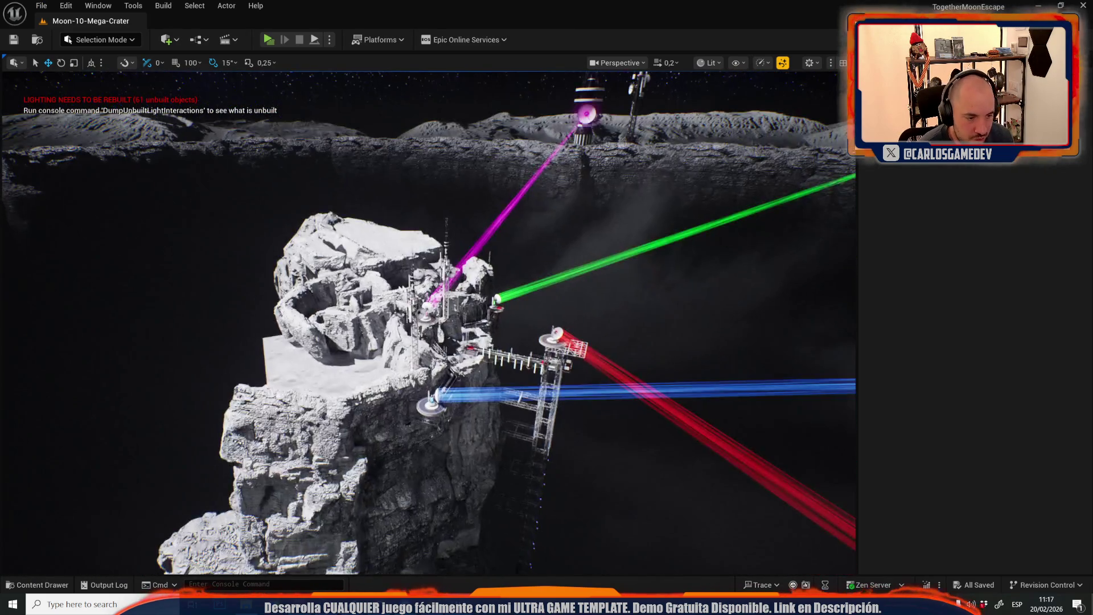
{"action": "key", "text": "w"}
{"action": "scroll", "coordinate": [428, 322], "scroll_direction": "down", "scroll_amount": 1}
{"action": "key", "text": "w"}
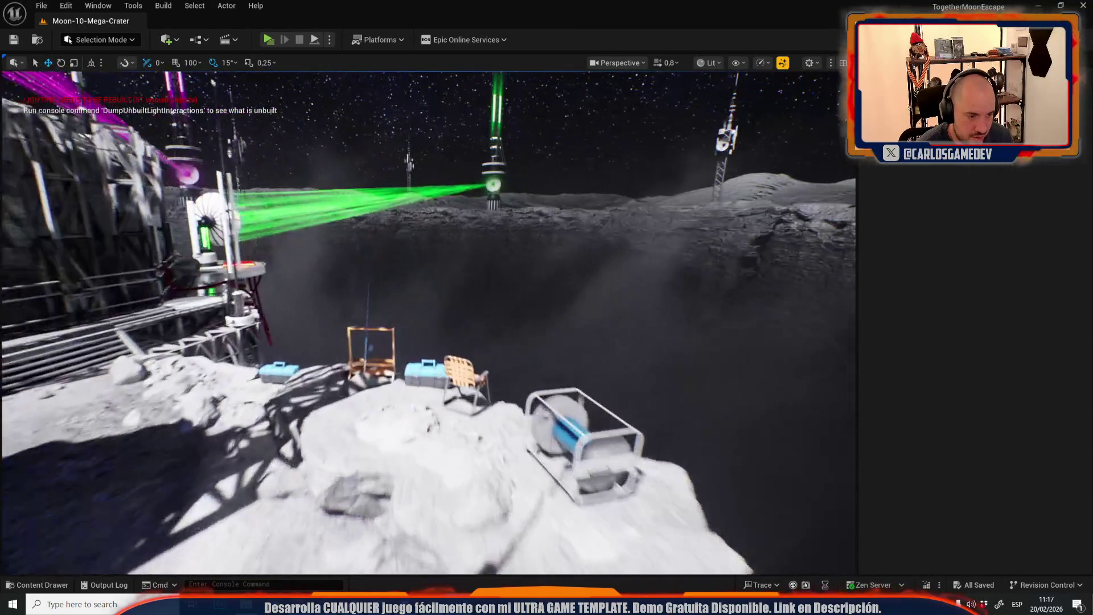
{"action": "key", "text": "w"}
Fly around the chair, blue box and truss tower, turning to face Earth and the laser beam
{"action": "scroll", "coordinate": [429, 322], "scroll_direction": "down", "scroll_amount": 1}
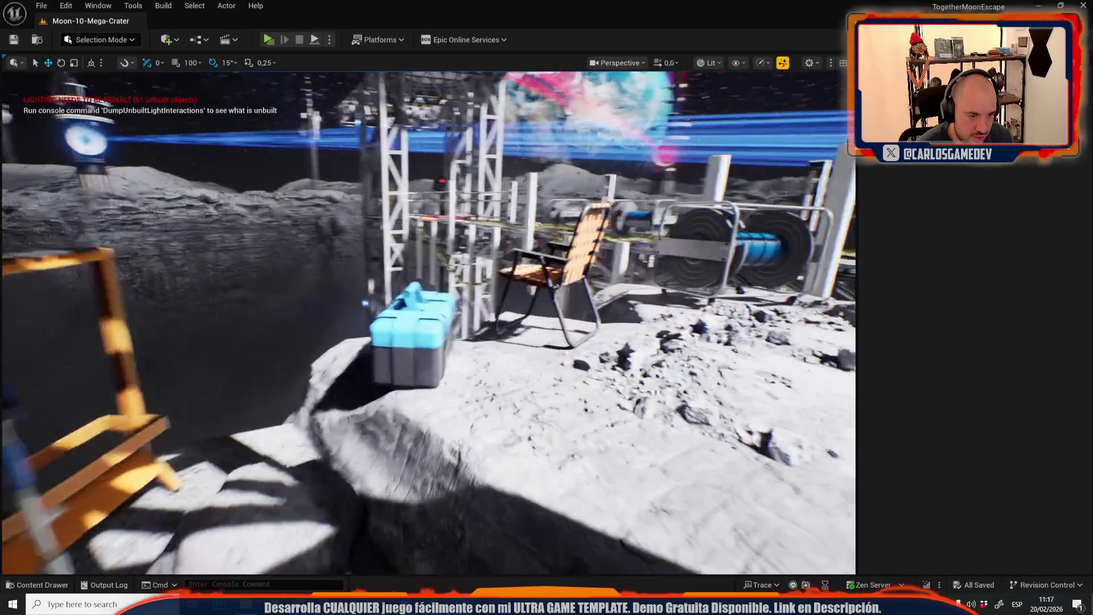
{"action": "key", "text": "w"}
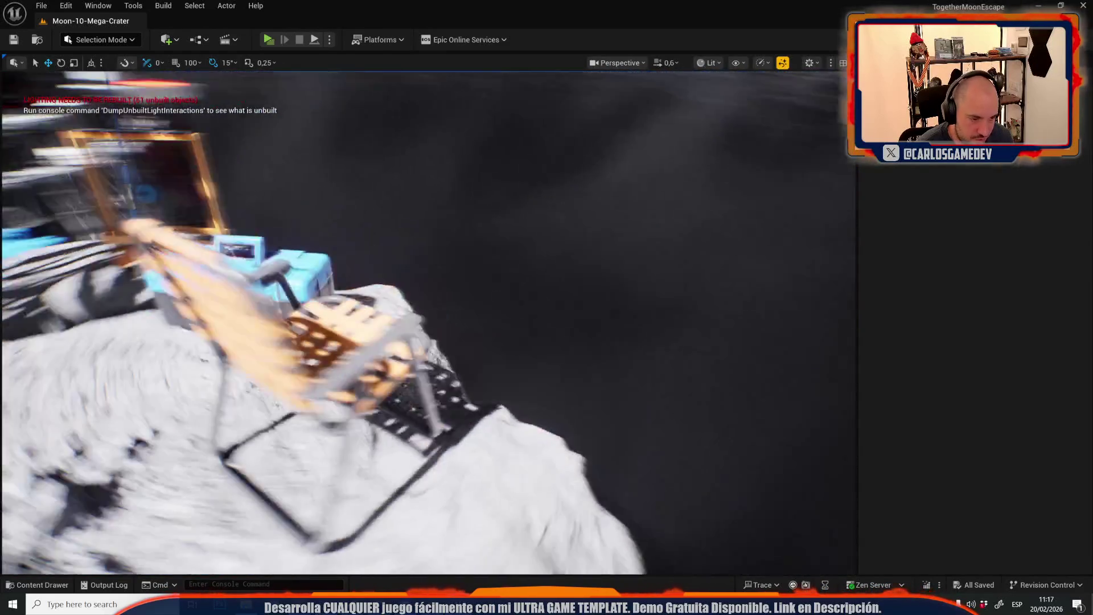
{"action": "key", "text": "w"}
{"action": "scroll", "coordinate": [428, 322], "scroll_direction": "up", "scroll_amount": 2}
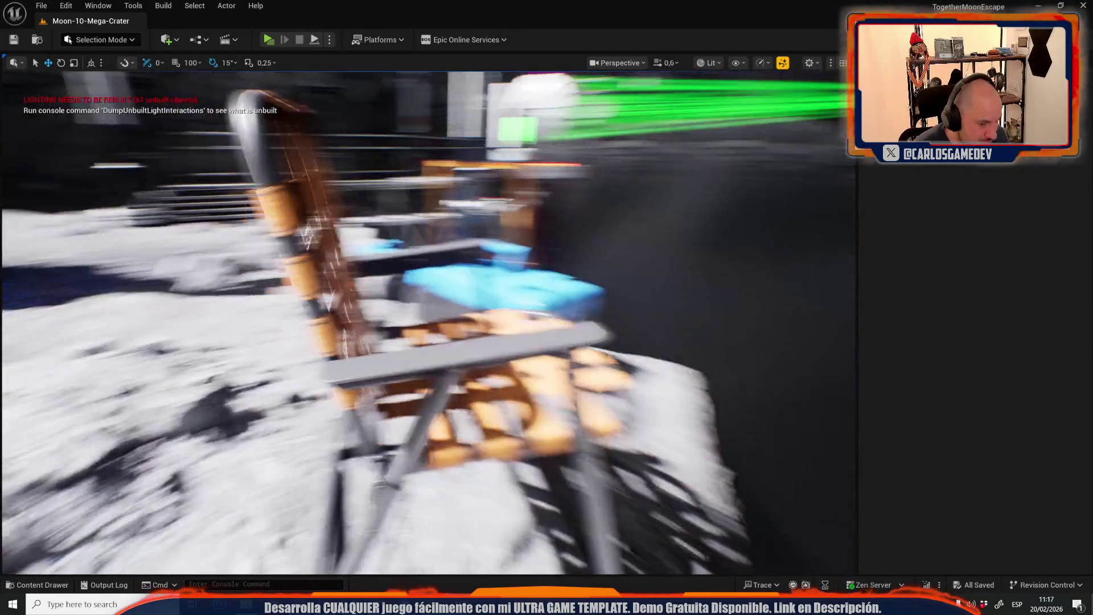
{"action": "key", "text": "w"}
{"action": "scroll", "coordinate": [429, 322], "scroll_direction": "down", "scroll_amount": 1}
{"action": "key", "text": "w"}
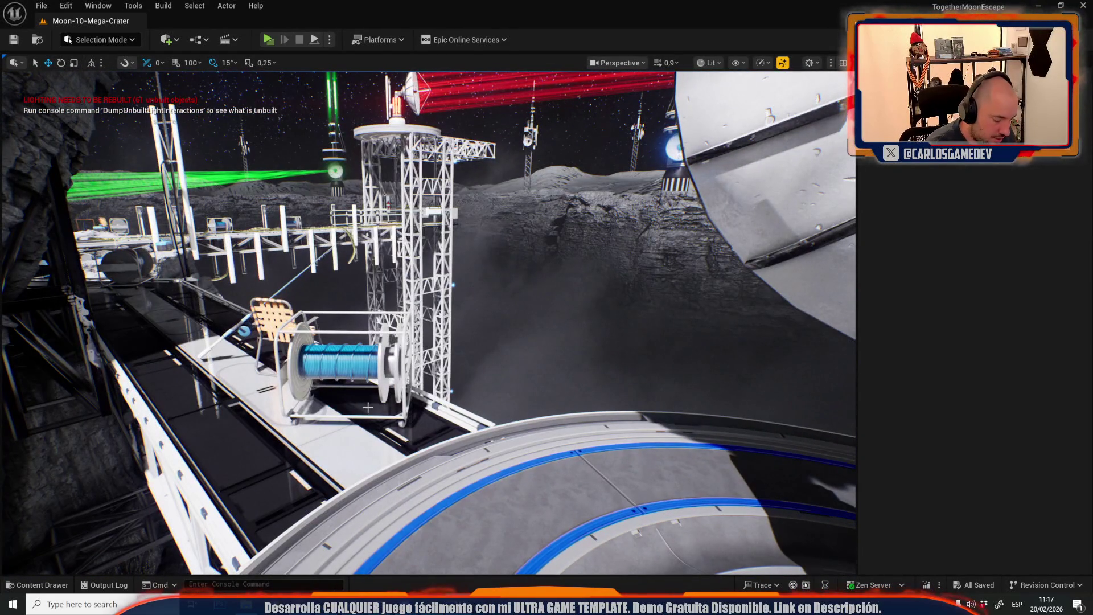
Playtest the crater level in a preview, stop it, and pull back for a wide view
{"action": "key", "text": "alt+p"}
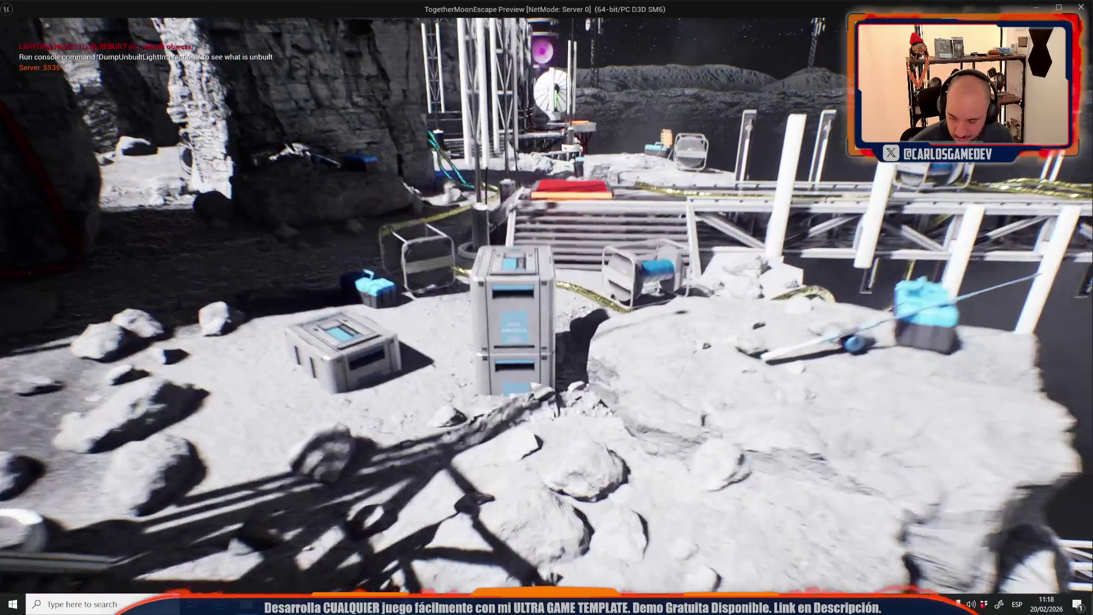
{"action": "key", "text": "Escape"}
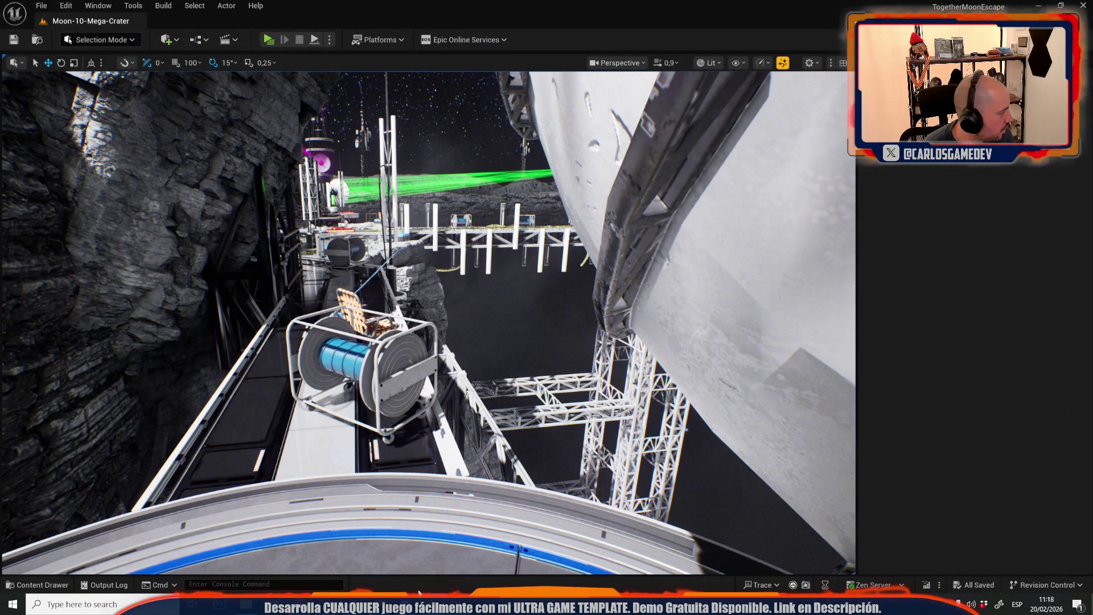
{"action": "scroll", "coordinate": [553, 336], "scroll_direction": "up", "scroll_amount": 5}
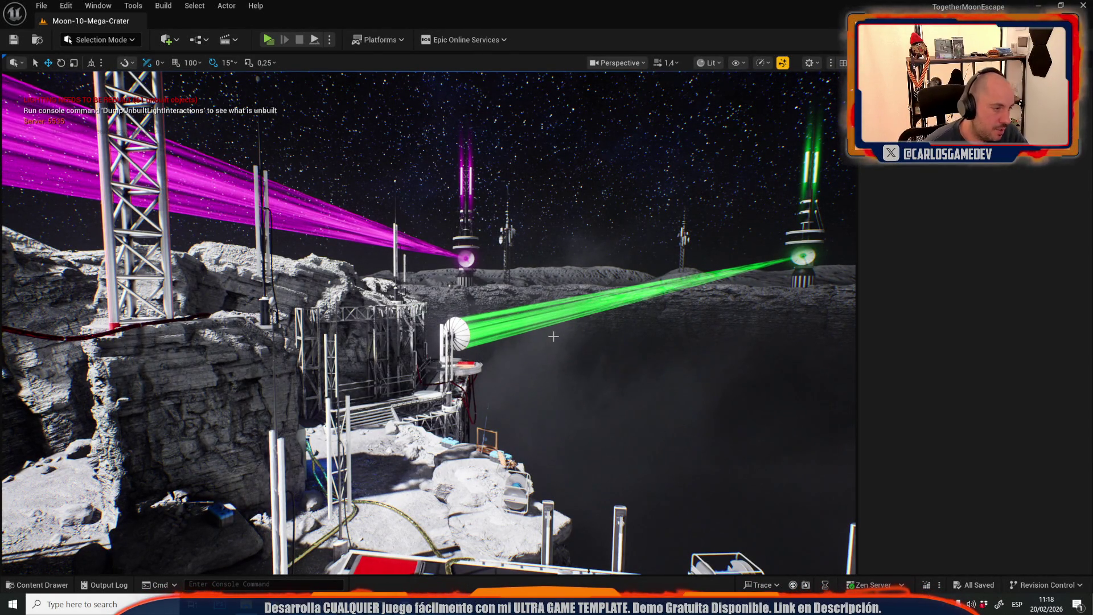
{"action": "left_click", "coordinate": [41, 5]}
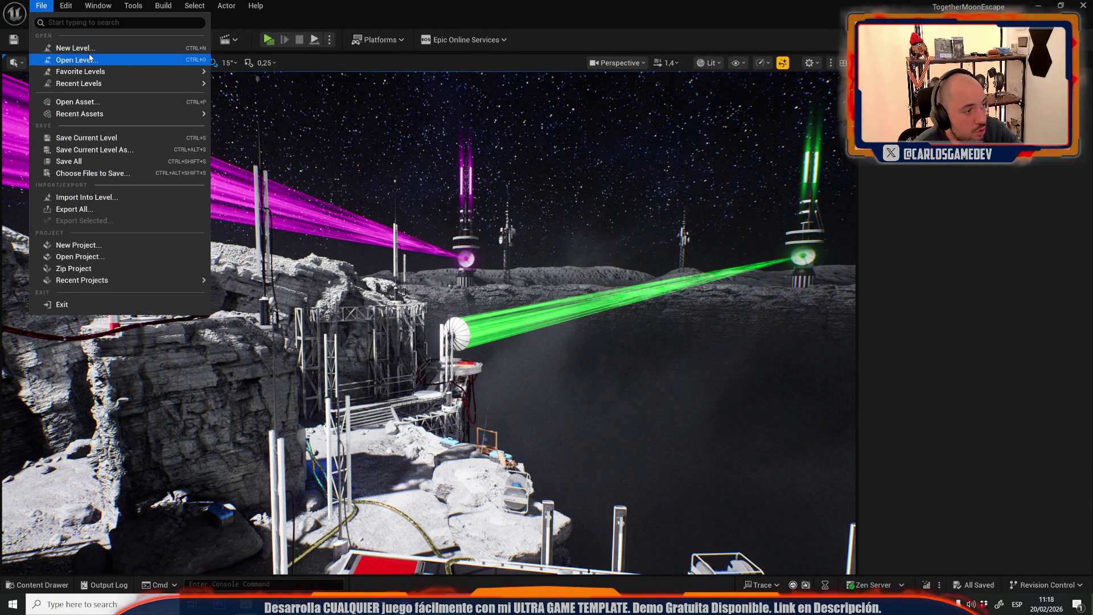
Load Moon-16-Servers from the _Moon Maps folder in the Open Level dialog
{"action": "left_click", "coordinate": [76, 60]}
{"action": "scroll", "coordinate": [488, 296], "scroll_direction": "down", "scroll_amount": 1}
{"action": "scroll", "coordinate": [489, 296], "scroll_direction": "down", "scroll_amount": 3}
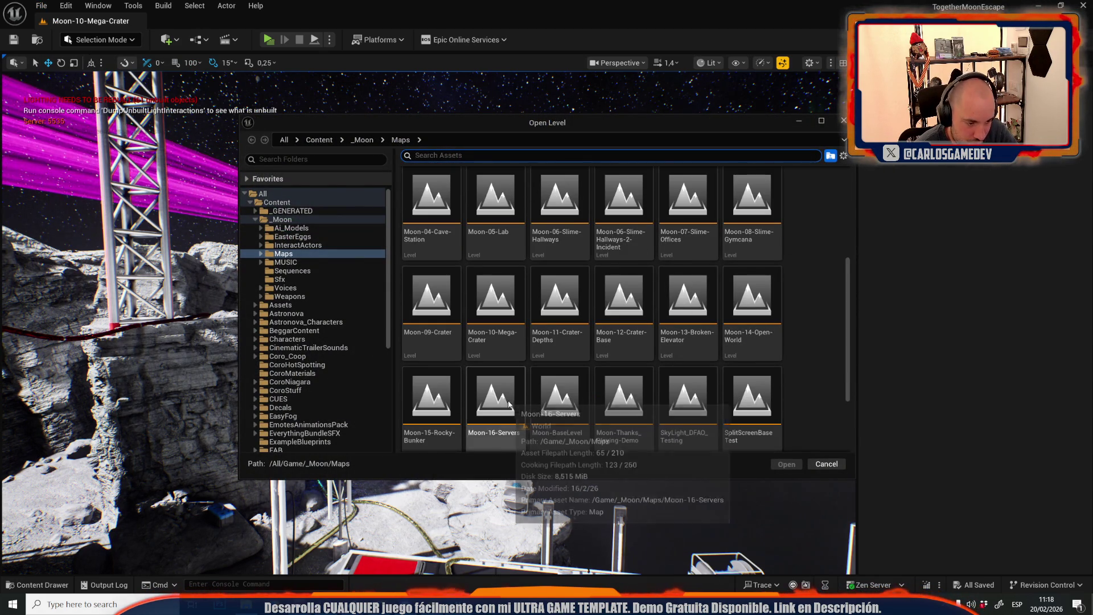
{"action": "left_click", "coordinate": [505, 404]}
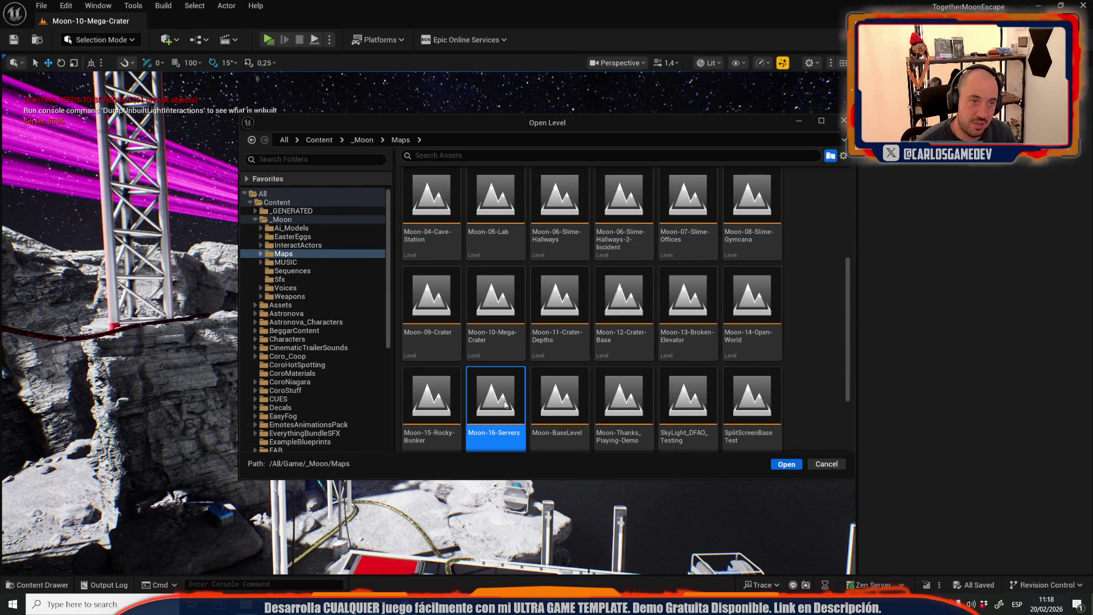
{"action": "double_click", "coordinate": [505, 404]}
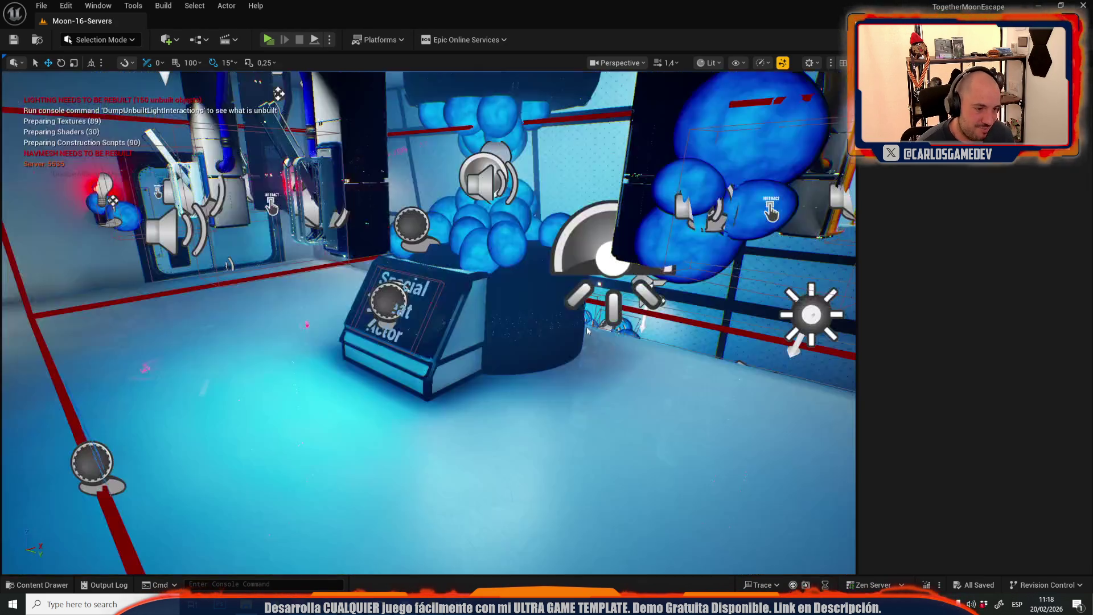
Fly through Moon-16-Servers' dome and blue corridors, then switch to the Coop_Moon_Localization sheet in Chrome
{"action": "left_click_drag", "start_coordinate": [587, 330], "coordinate": [573, 194]}
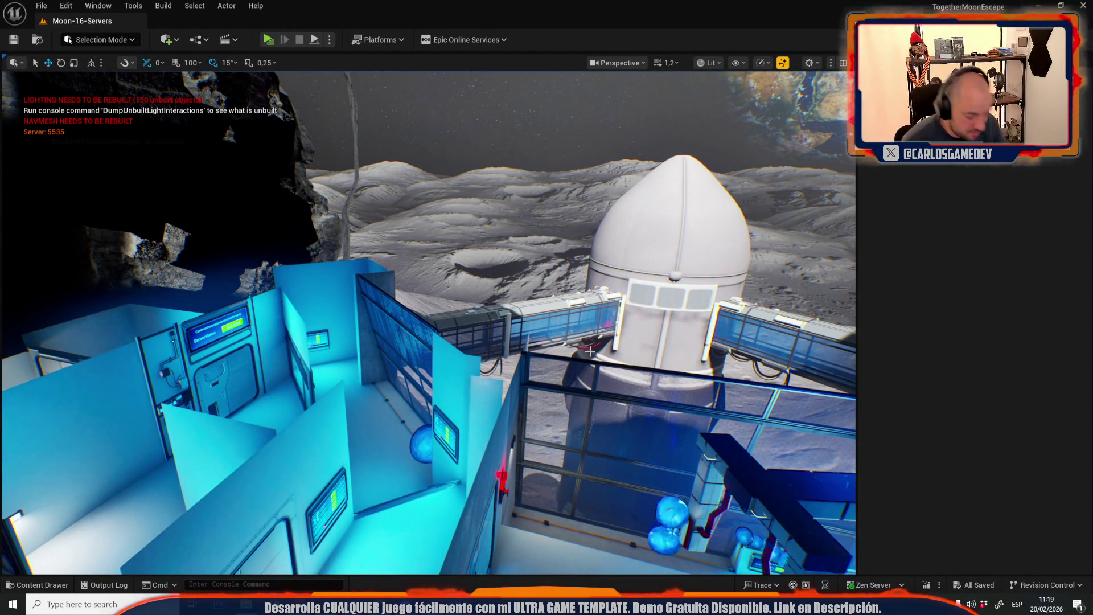
{"action": "mouse_move", "coordinate": [526, 231]}
{"action": "left_mouse_down"}
{"action": "mouse_move", "coordinate": [615, 231]}
{"action": "mouse_move", "coordinate": [524, 245]}
{"action": "left_mouse_up"}
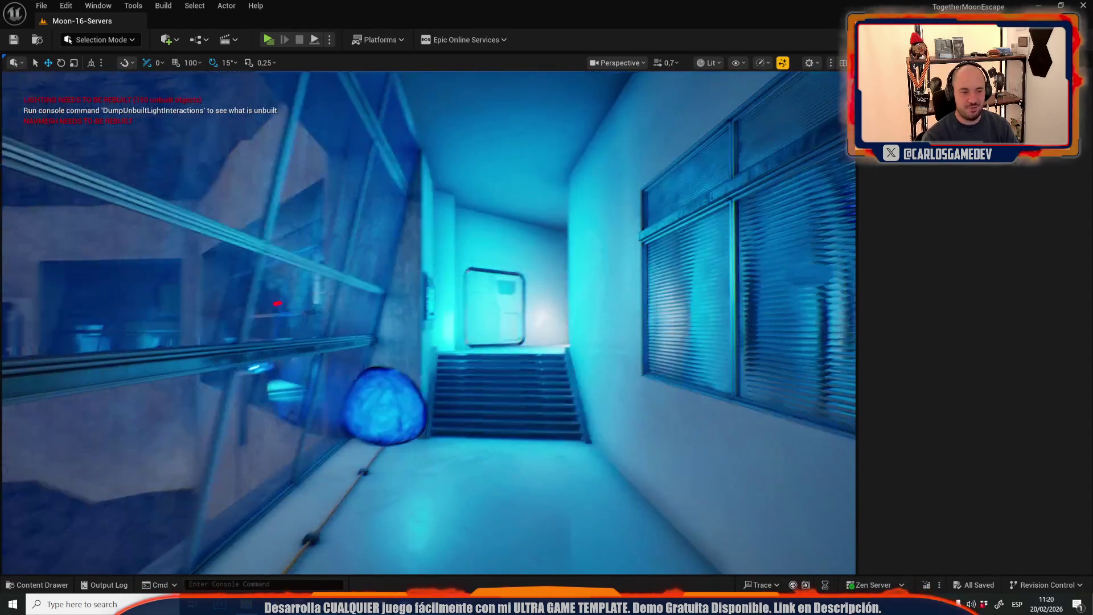
{"action": "scroll", "coordinate": [436, 397], "scroll_direction": "down", "scroll_amount": 2}
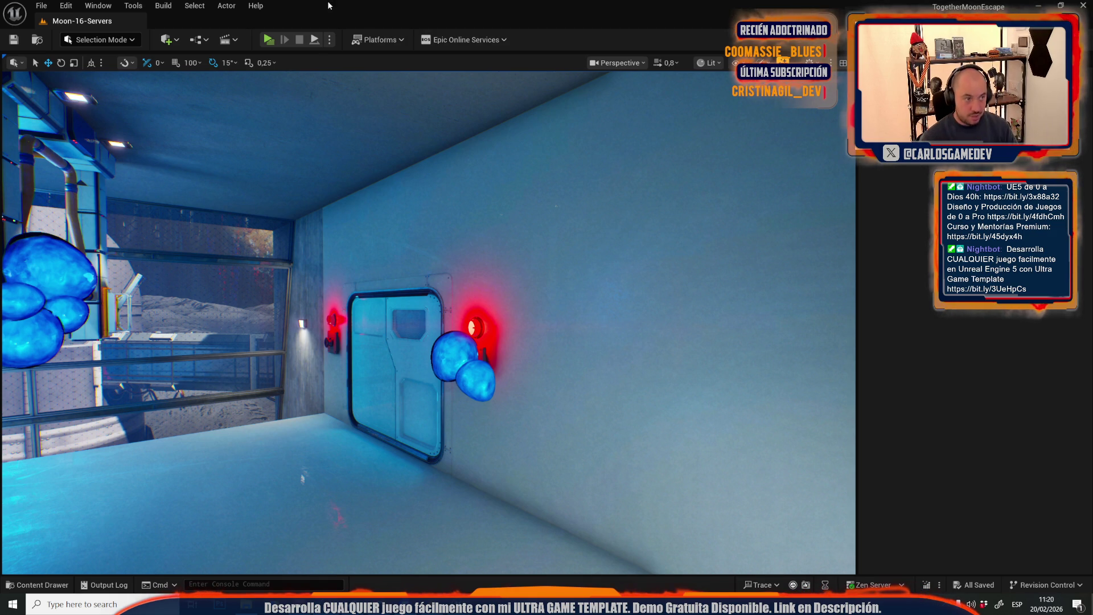
{"action": "key", "text": "alt+Tab"}
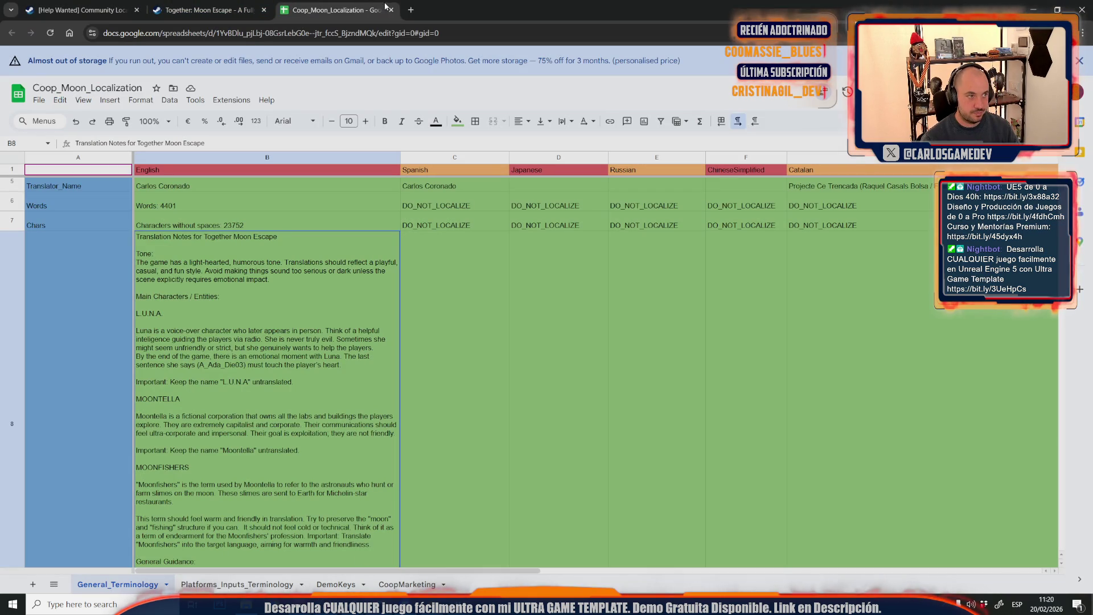
Open youtube.com in a new tab and reach the channel's YouTube Studio through the account menu
{"action": "key", "text": "ctrl+t"}
{"action": "type", "text": "y"}
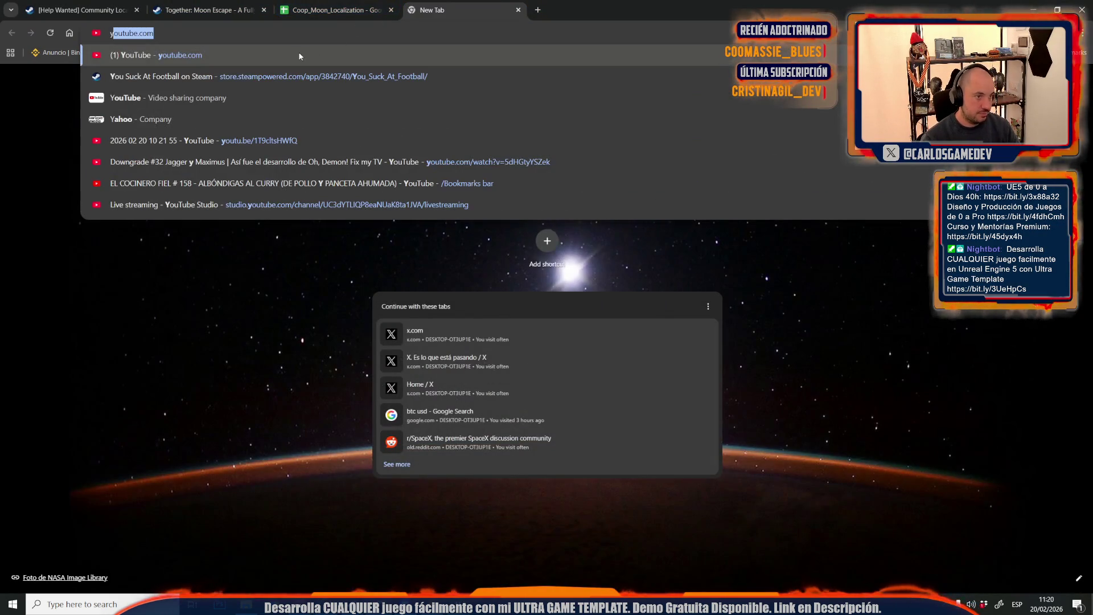
{"action": "left_click", "coordinate": [298, 55]}
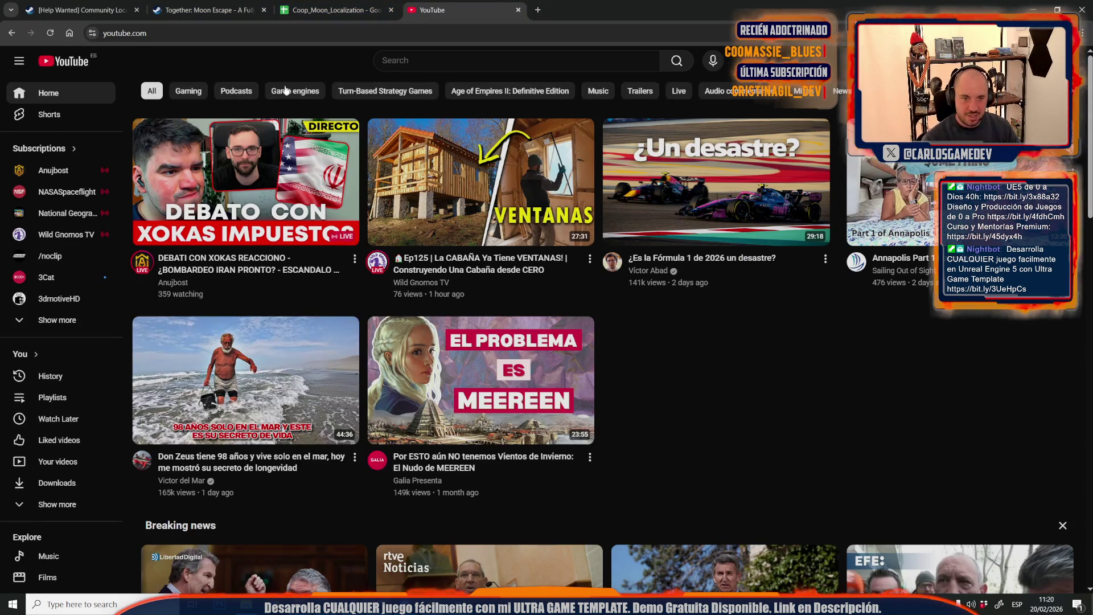
{"action": "left_click", "coordinate": [1063, 60]}
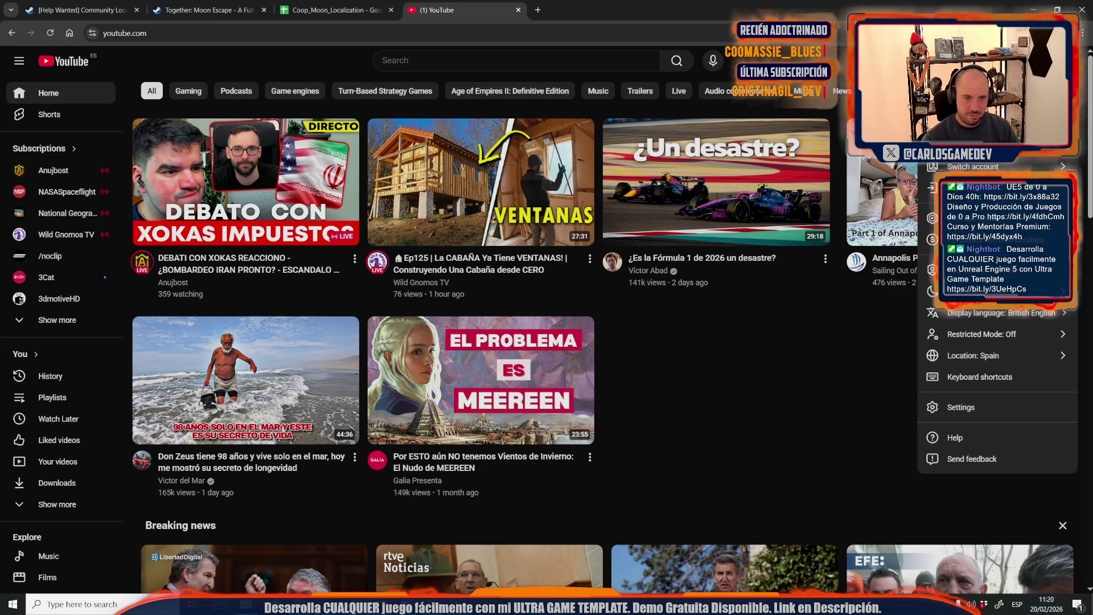
{"action": "left_click", "coordinate": [972, 166]}
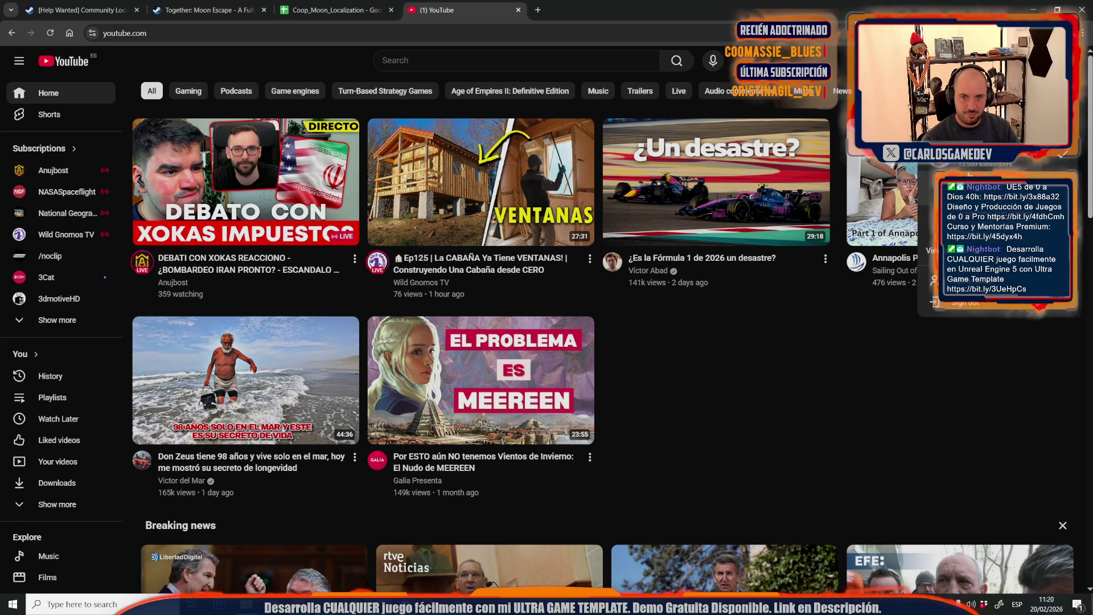
{"action": "left_click", "coordinate": [968, 188]}
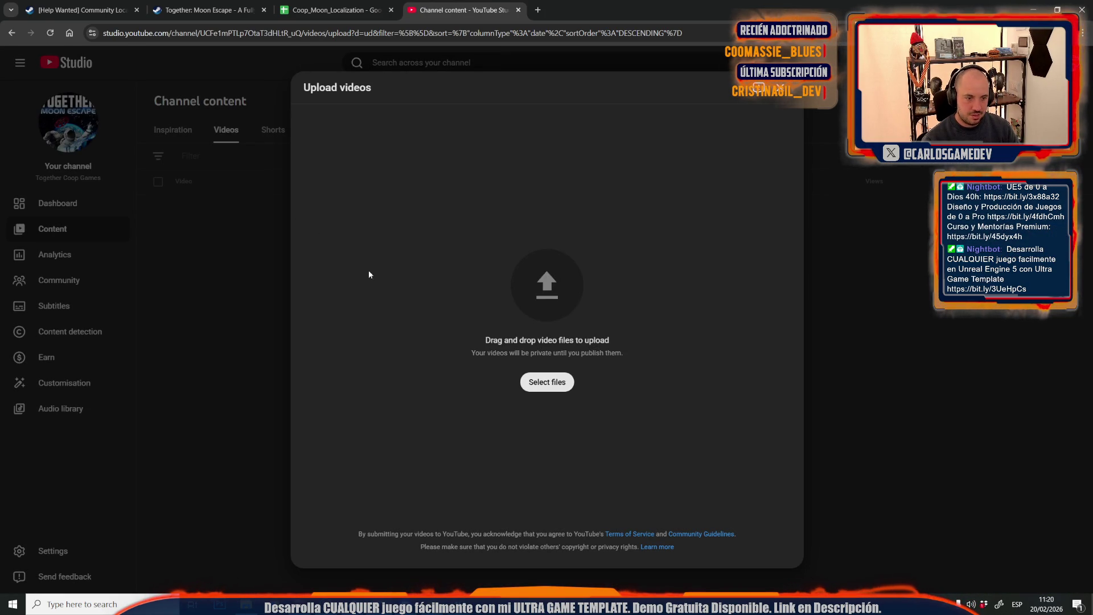
{"action": "left_click", "coordinate": [561, 386]}
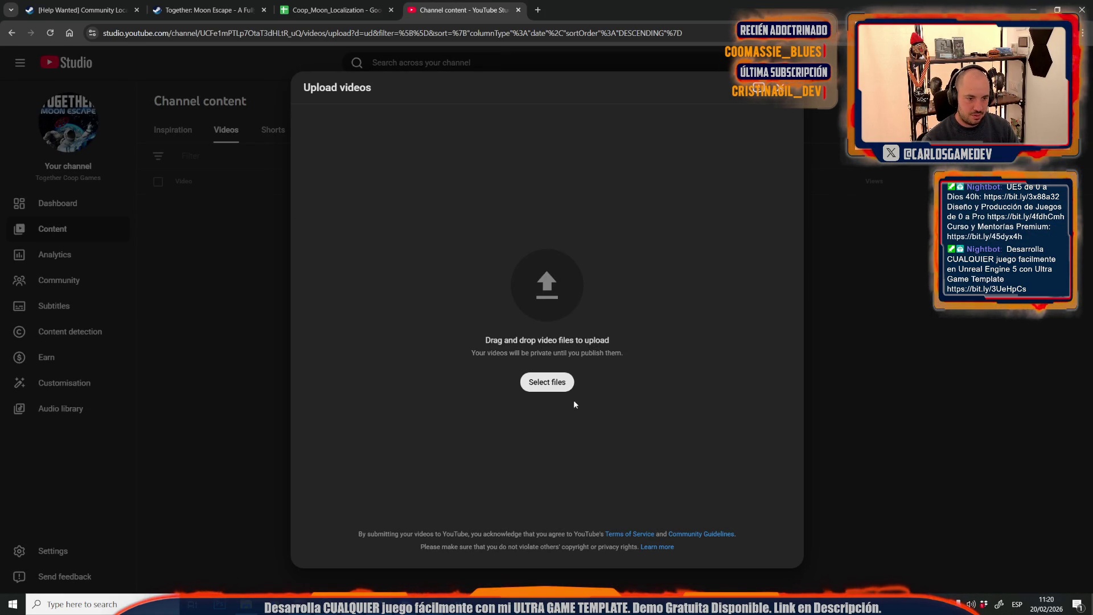
{"action": "scroll", "coordinate": [395, 311], "scroll_direction": "down", "scroll_amount": 20}
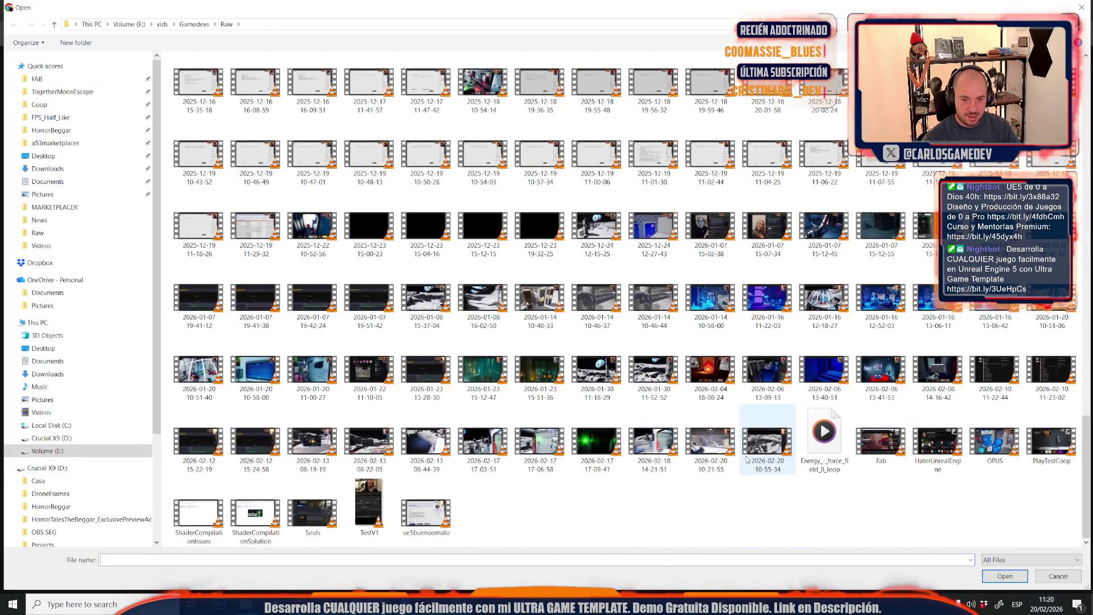
{"action": "double_click", "coordinate": [772, 464]}
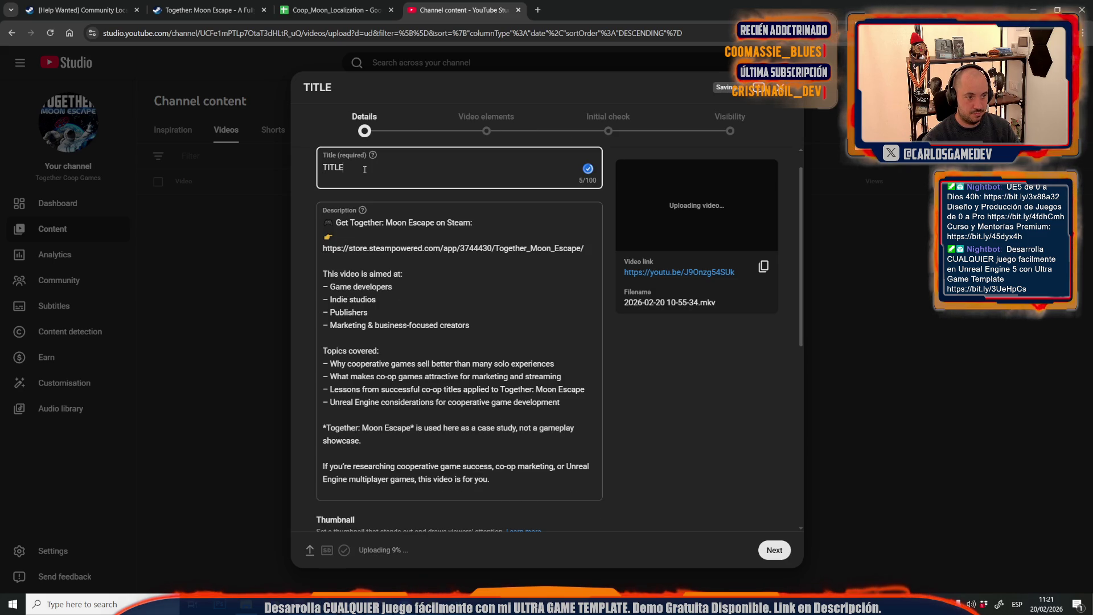
Title the upload '[GAMEDEV] Tired of placing Moon Rocks in UE5 for an entire week'
{"action": "key", "text": "ctrl+a"}
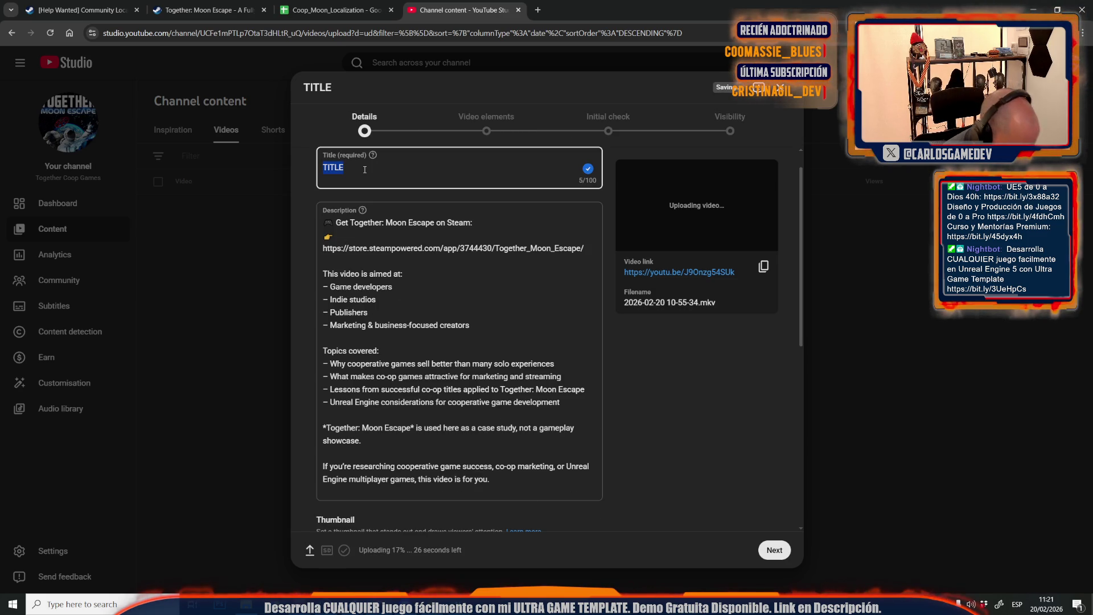
{"action": "type", "text": "GAMEDEV"}
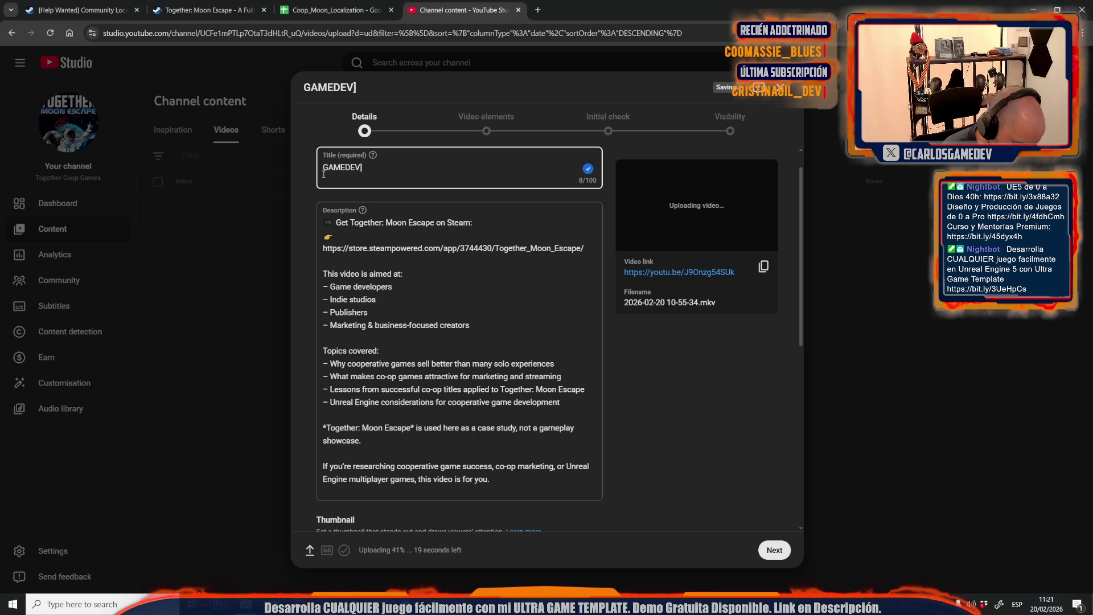
{"action": "type", "text": "["}
{"action": "key", "text": "End"}
{"action": "type", "text": "Tired of p"}
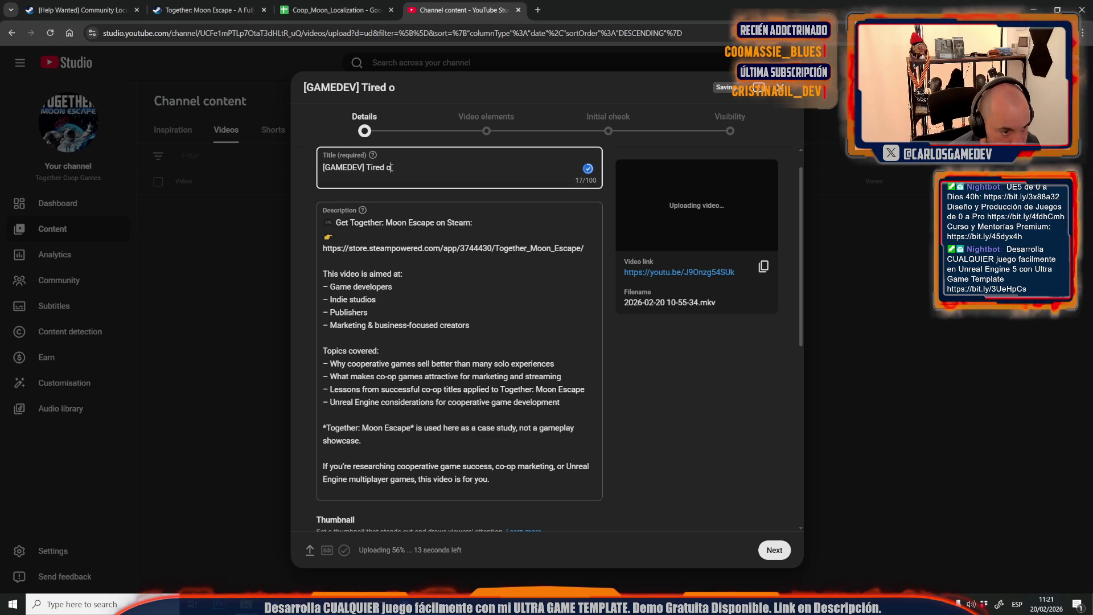
{"action": "type", "text": "lacing Moo"}
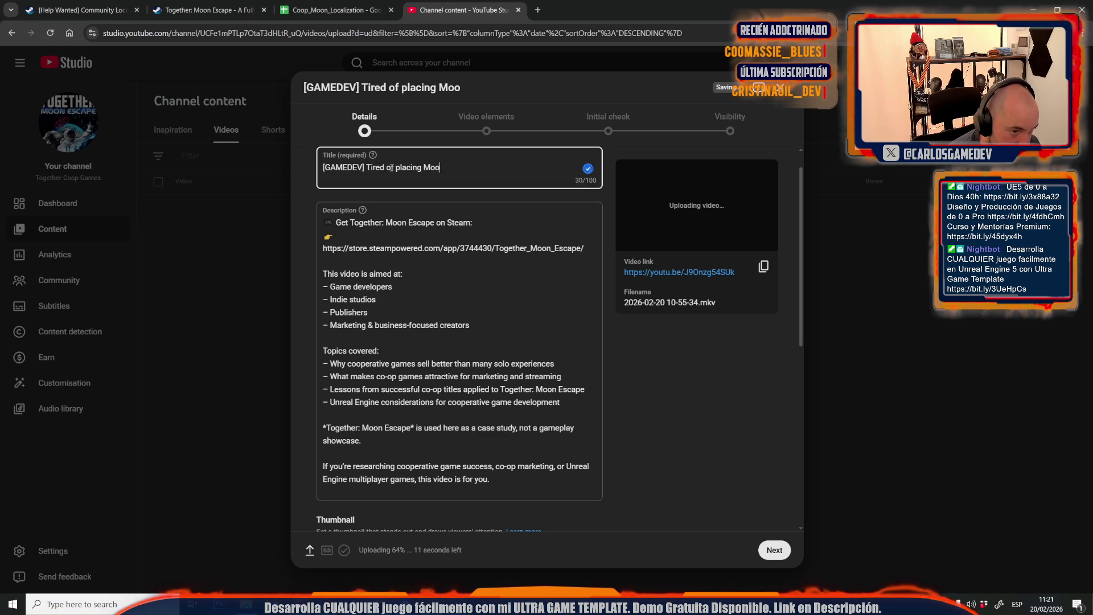
{"action": "type", "text": "n Rocks in UE5 "}
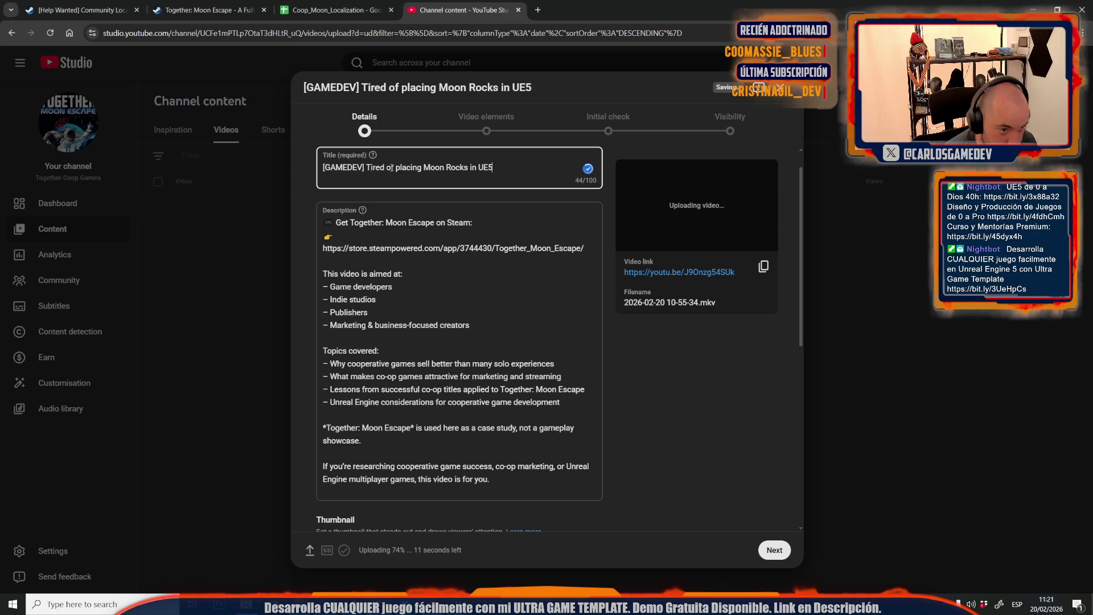
{"action": "type", "text": "for an enti"}
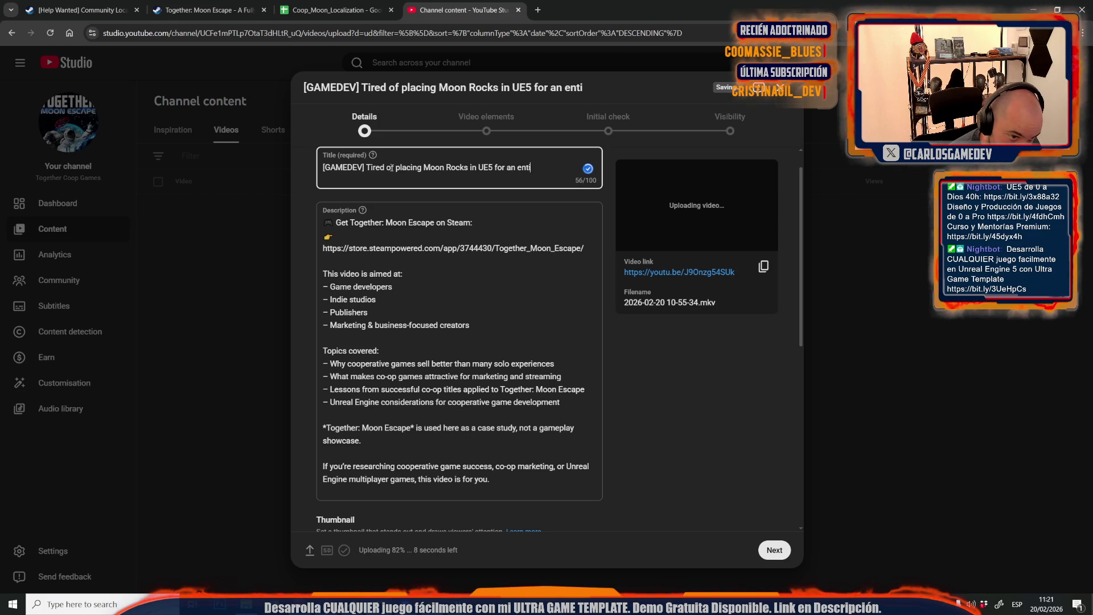
{"action": "type", "text": "re week"}
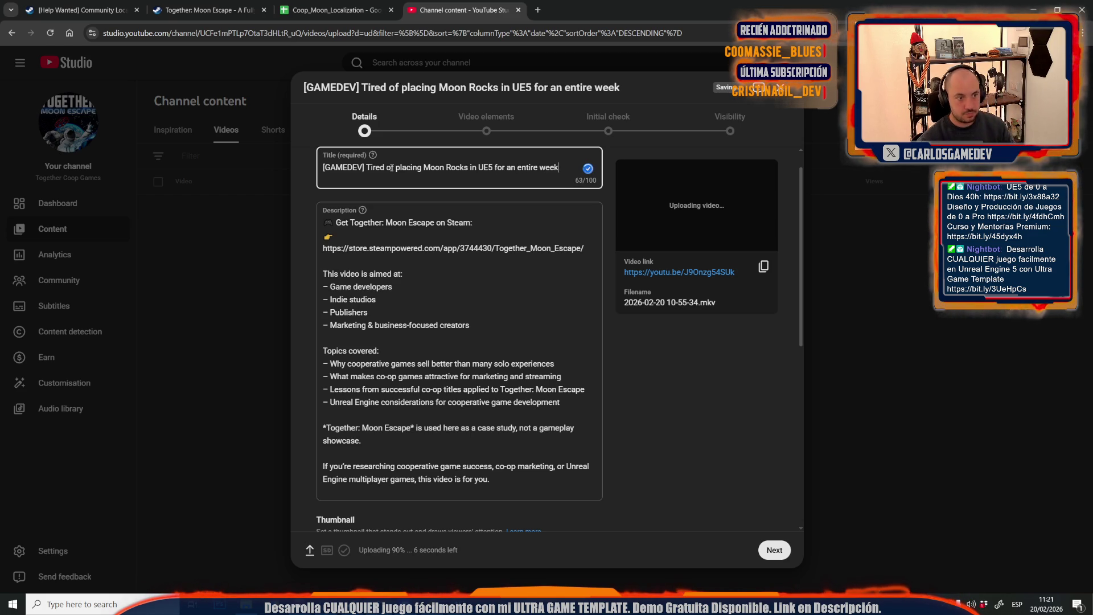
{"action": "scroll", "coordinate": [493, 343], "scroll_direction": "down", "scroll_amount": 5}
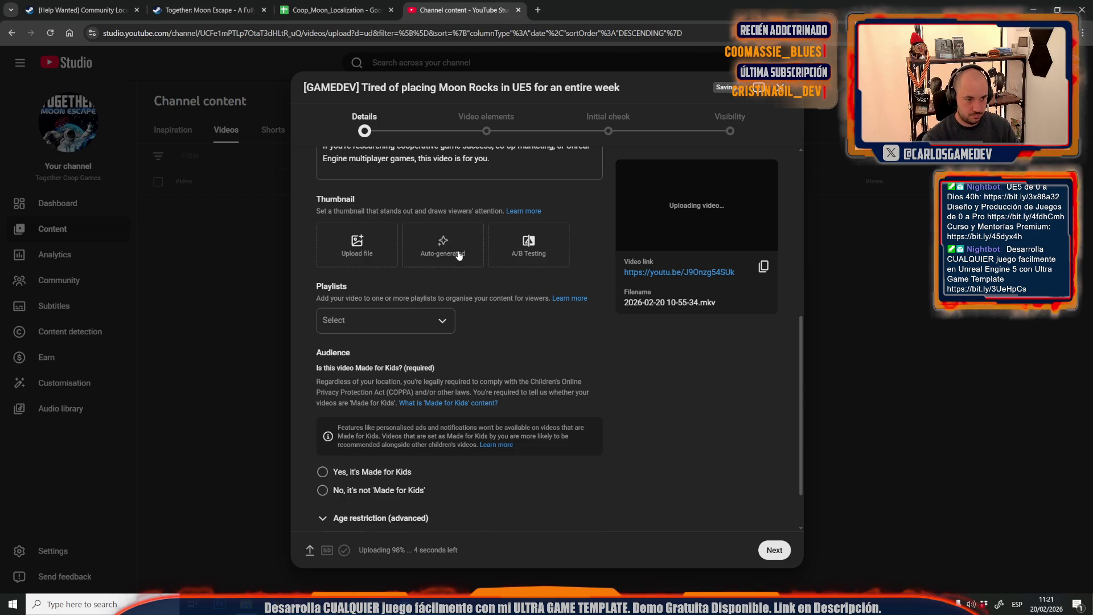
Dismiss the auto-generated thumbnail picker and mark the video as not made for kids
{"action": "left_click", "coordinate": [458, 250]}
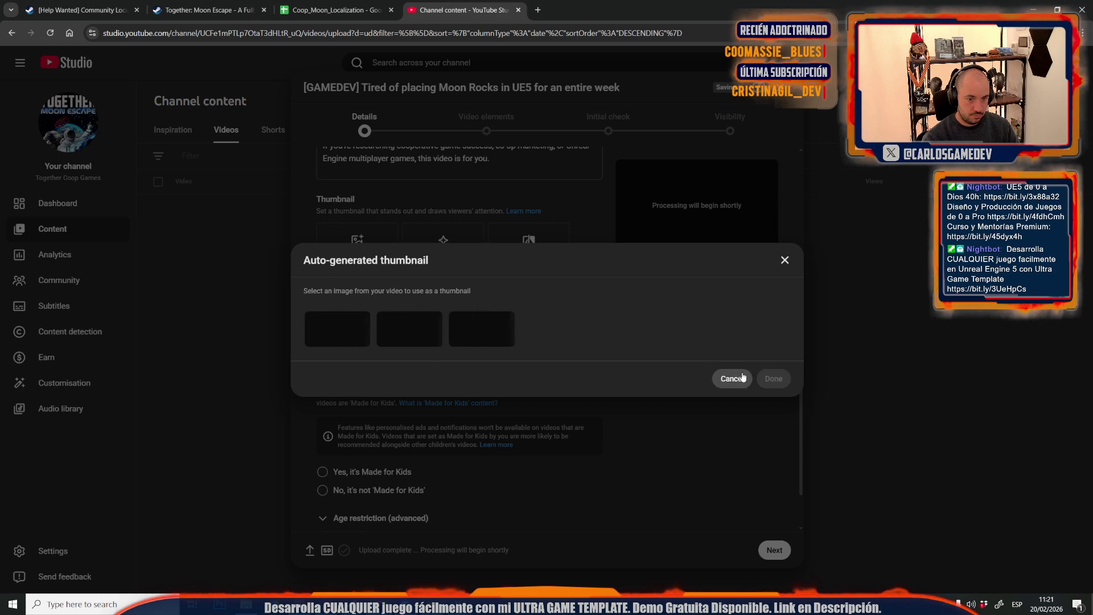
{"action": "left_click", "coordinate": [732, 378]}
{"action": "left_click", "coordinate": [775, 550]}
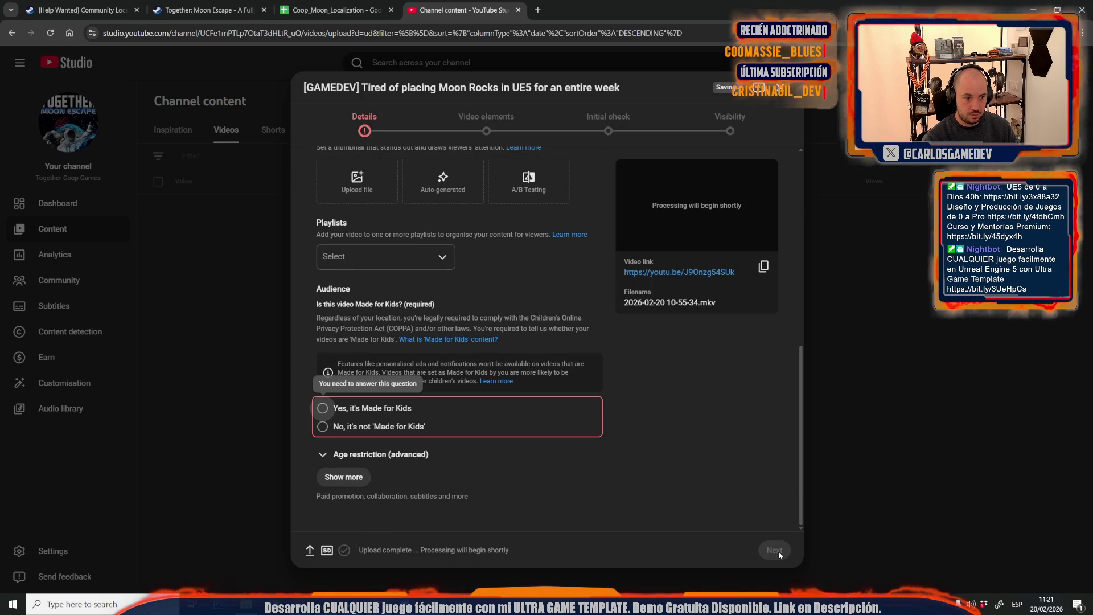
{"action": "left_click", "coordinate": [390, 426]}
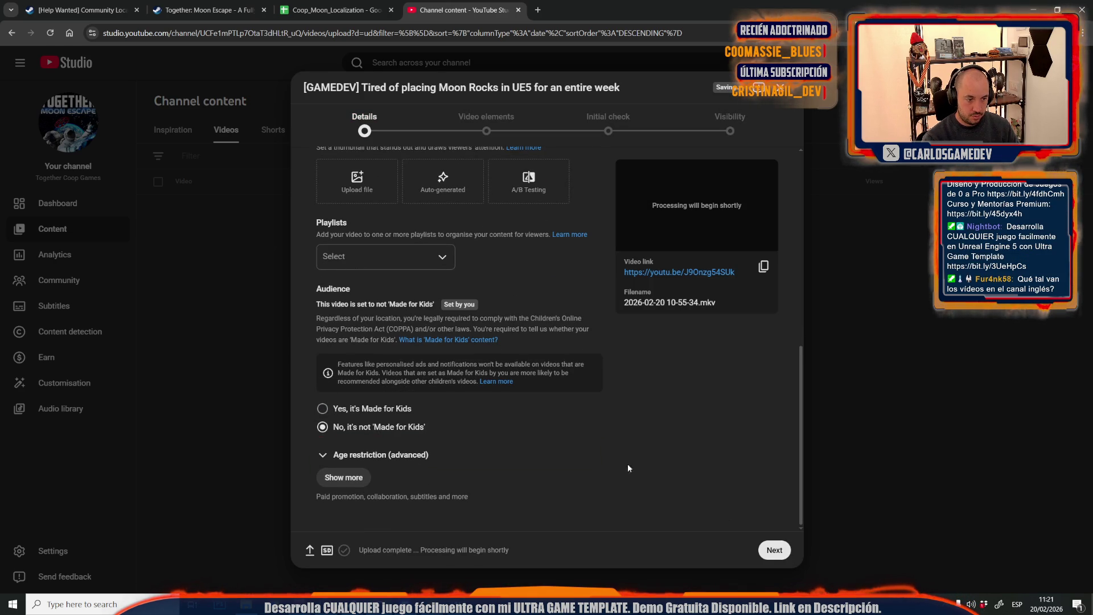
Advance to Visibility and publish the video as Public without waiting for checks
{"action": "left_click", "coordinate": [774, 550]}
{"action": "left_click", "coordinate": [774, 550]}
{"action": "left_click", "coordinate": [773, 550]}
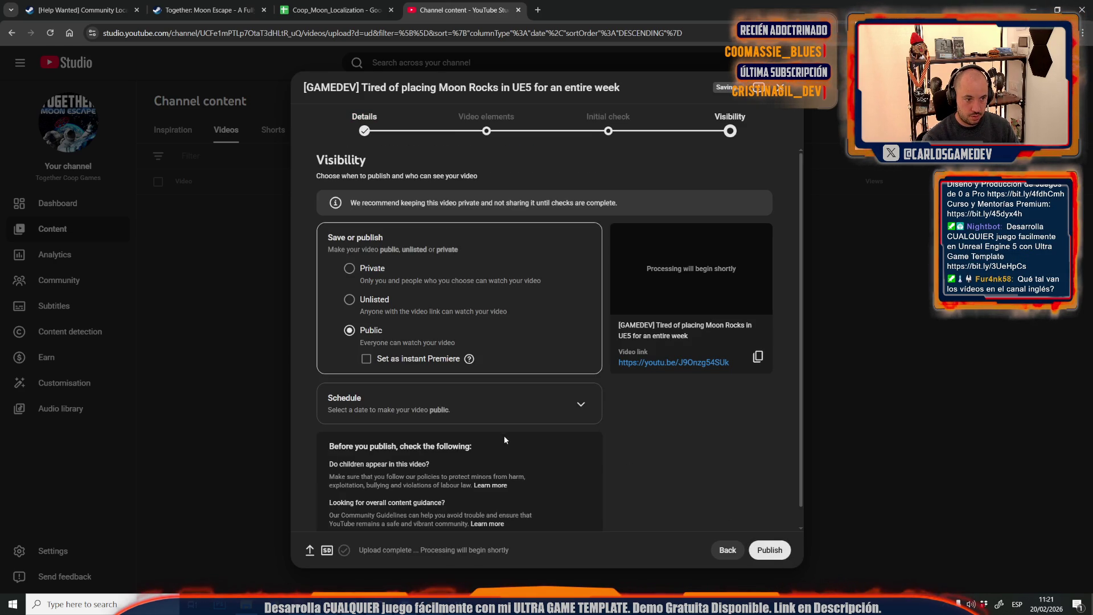
{"action": "left_click", "coordinate": [754, 551]}
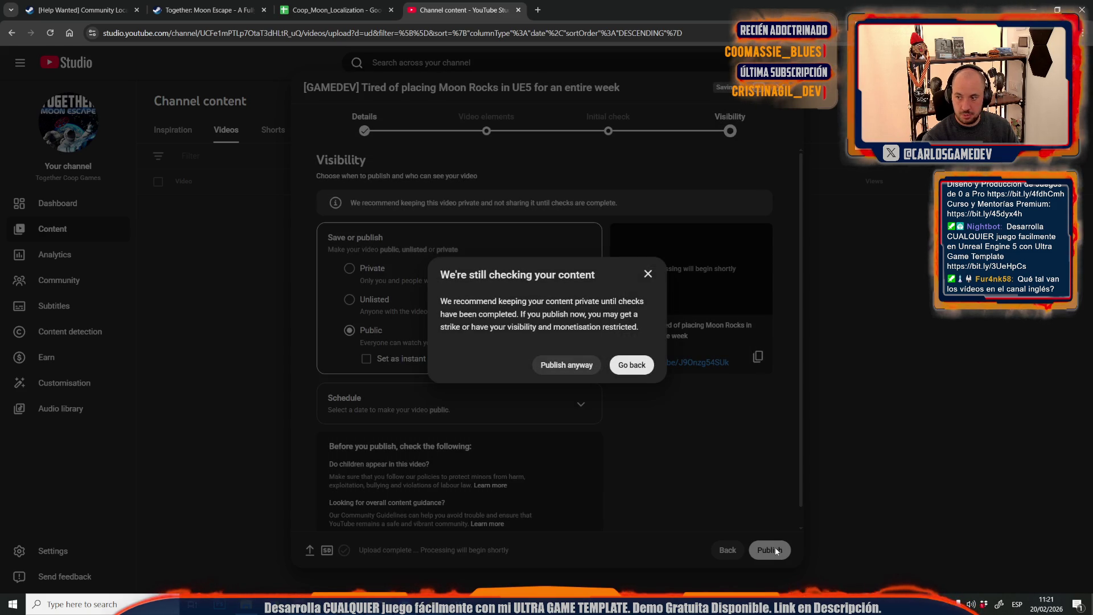
{"action": "left_click", "coordinate": [568, 365]}
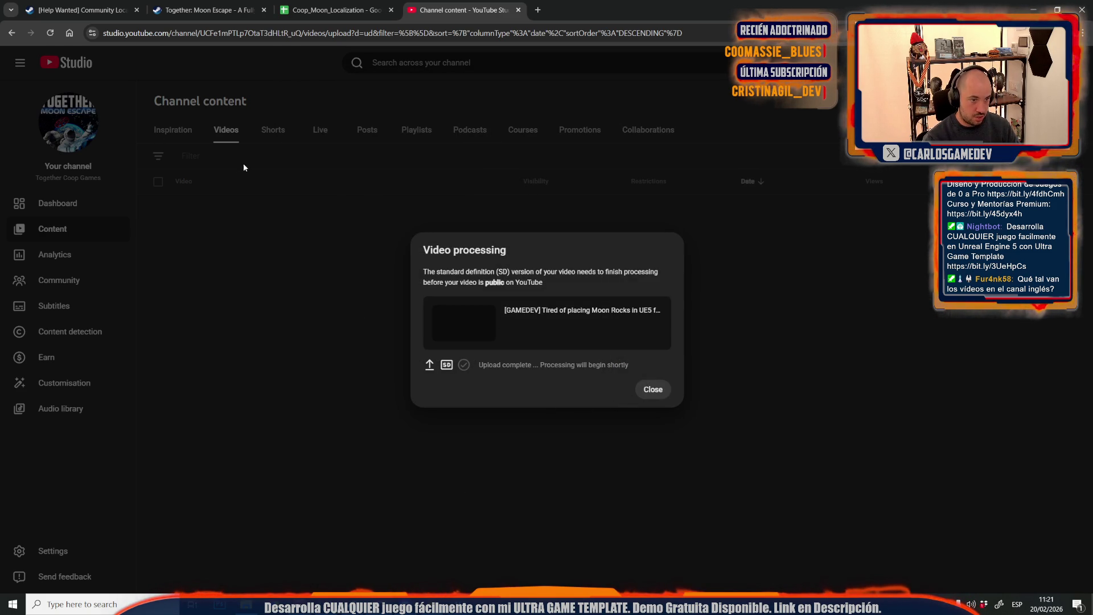
{"action": "left_click", "coordinate": [655, 389]}
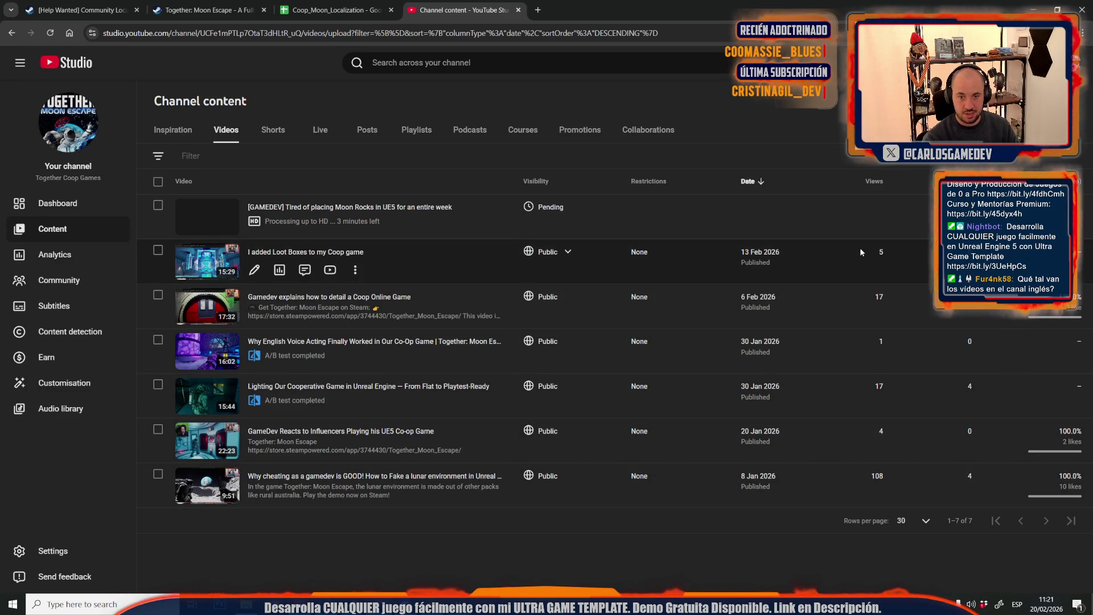
Look over the channel's Shorts list, return to the Dashboard, and open a new browser tab
{"action": "left_click", "coordinate": [265, 130]}
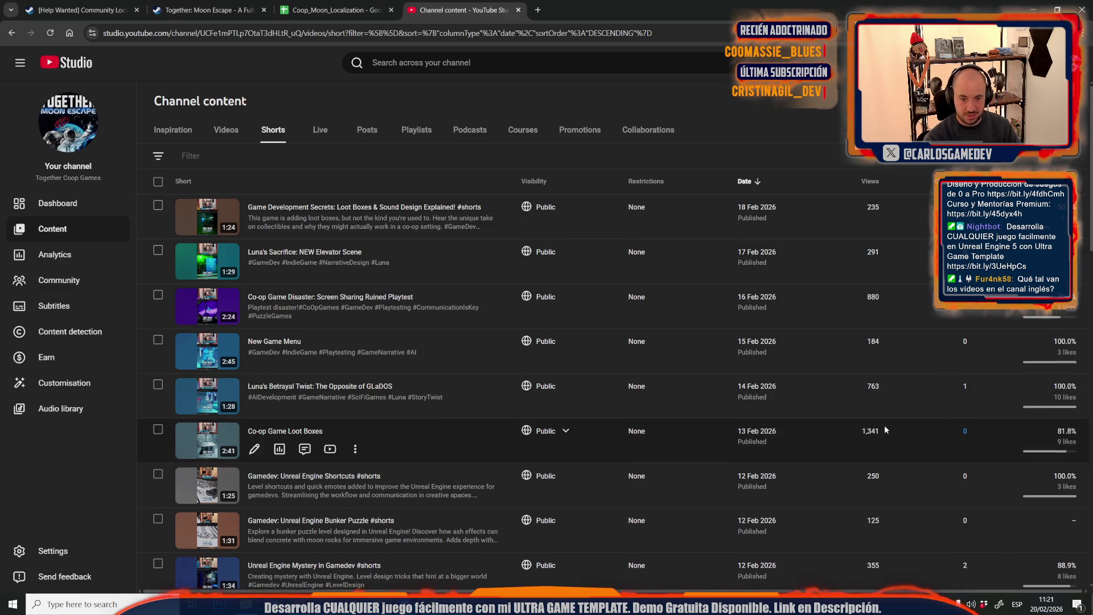
{"action": "scroll", "coordinate": [883, 425], "scroll_direction": "down", "scroll_amount": 4}
{"action": "scroll", "coordinate": [883, 424], "scroll_direction": "down", "scroll_amount": 10}
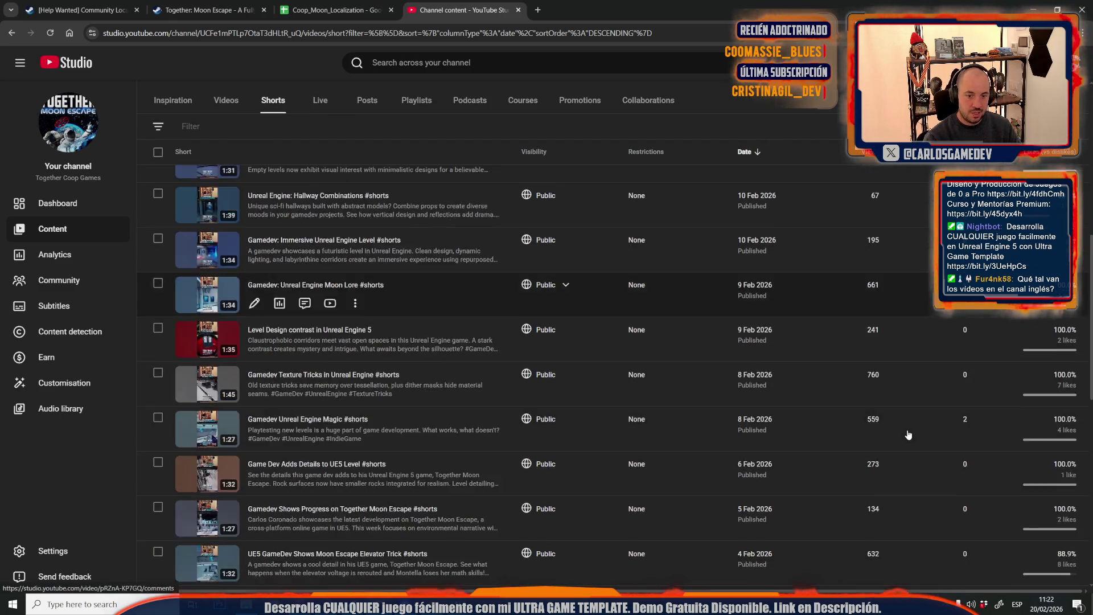
{"action": "scroll", "coordinate": [907, 435], "scroll_direction": "down", "scroll_amount": 4}
{"action": "scroll", "coordinate": [907, 435], "scroll_direction": "up", "scroll_amount": 11}
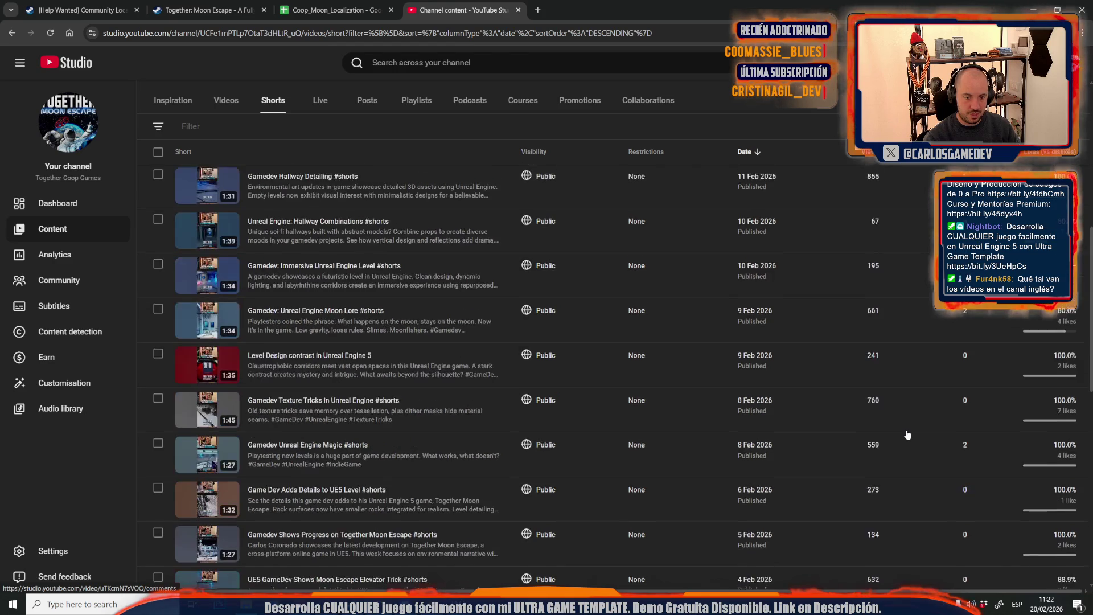
{"action": "scroll", "coordinate": [907, 435], "scroll_direction": "up", "scroll_amount": 4}
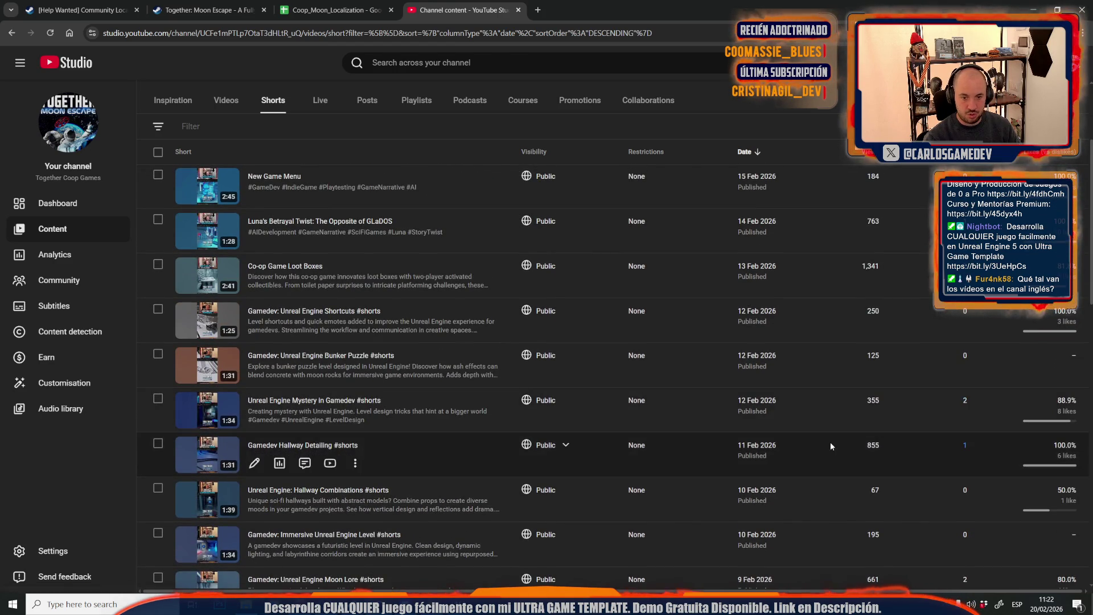
{"action": "scroll", "coordinate": [830, 443], "scroll_direction": "up", "scroll_amount": 3}
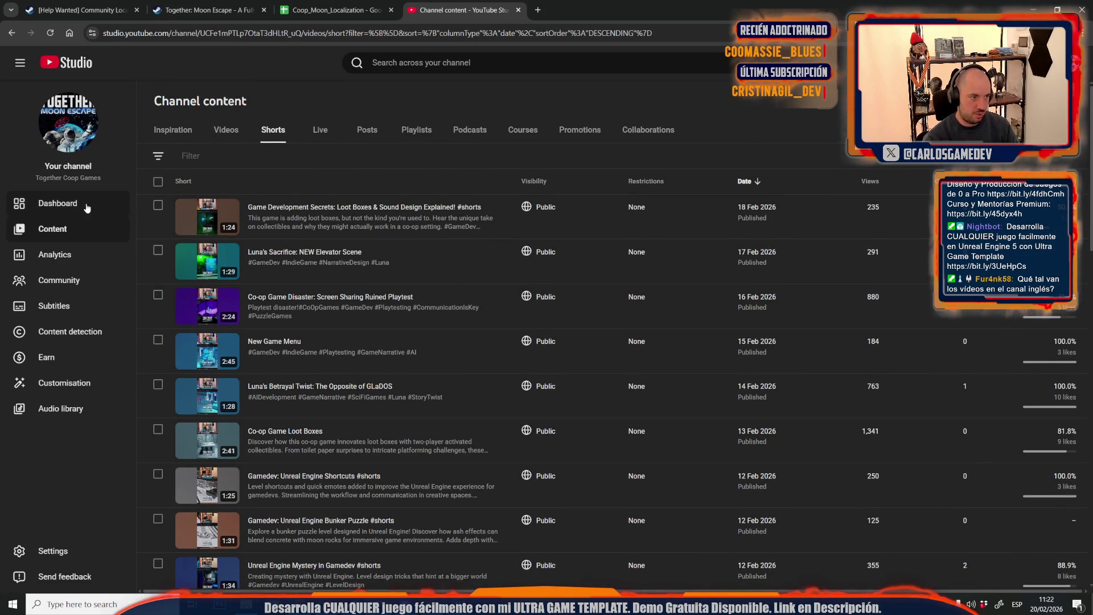
{"action": "left_click", "coordinate": [67, 208]}
{"action": "left_click", "coordinate": [537, 10]}
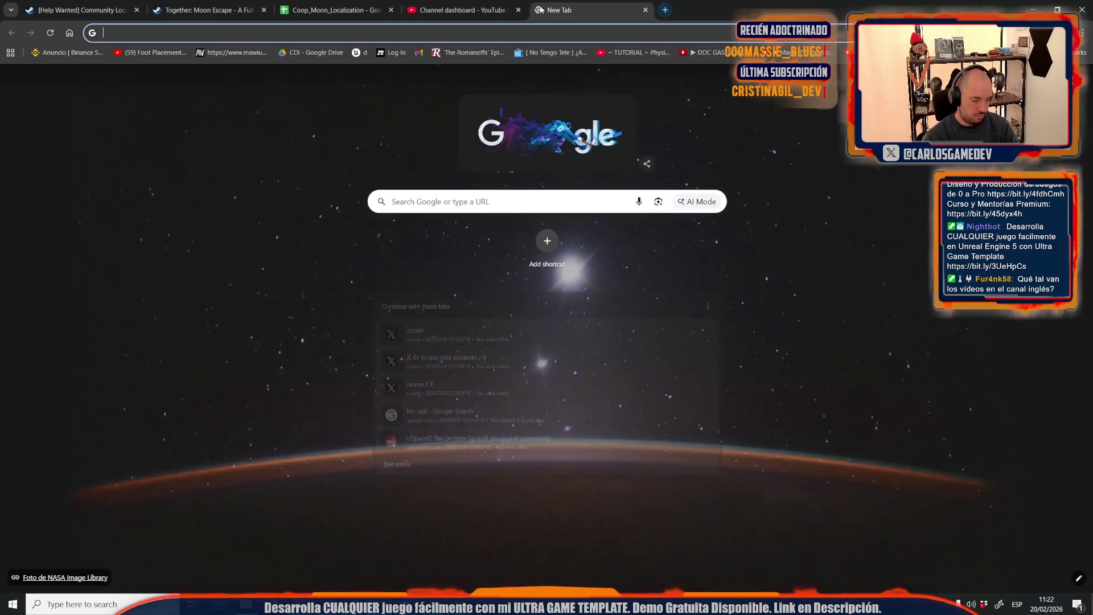
{"action": "type", "text": "op"}
{"action": "key", "text": "Down"}
{"action": "key", "text": "Return"}
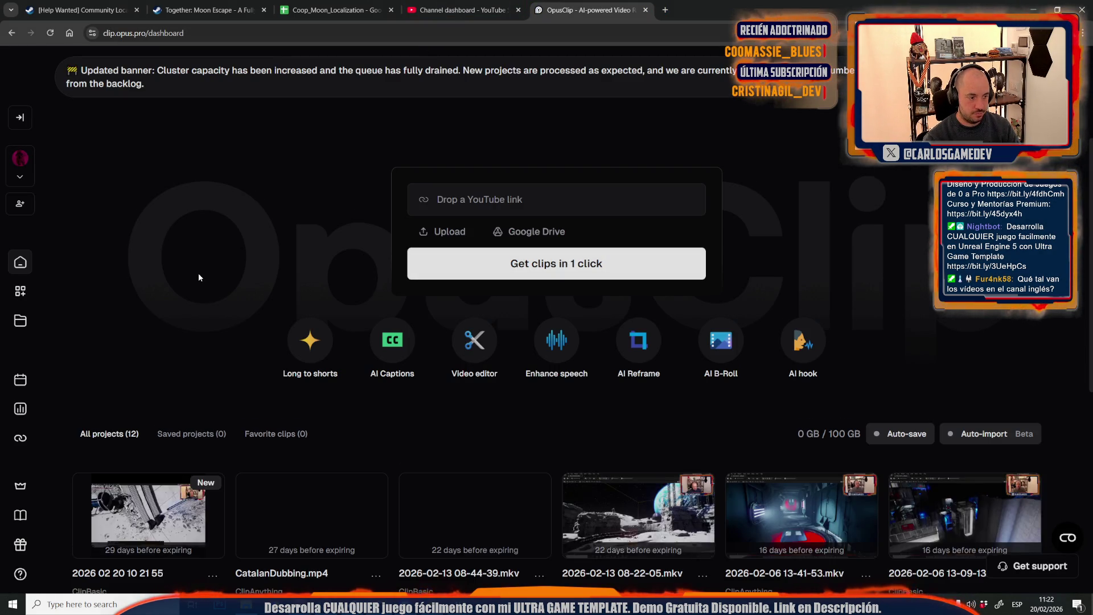
{"action": "scroll", "coordinate": [198, 272], "scroll_direction": "down", "scroll_amount": 4}
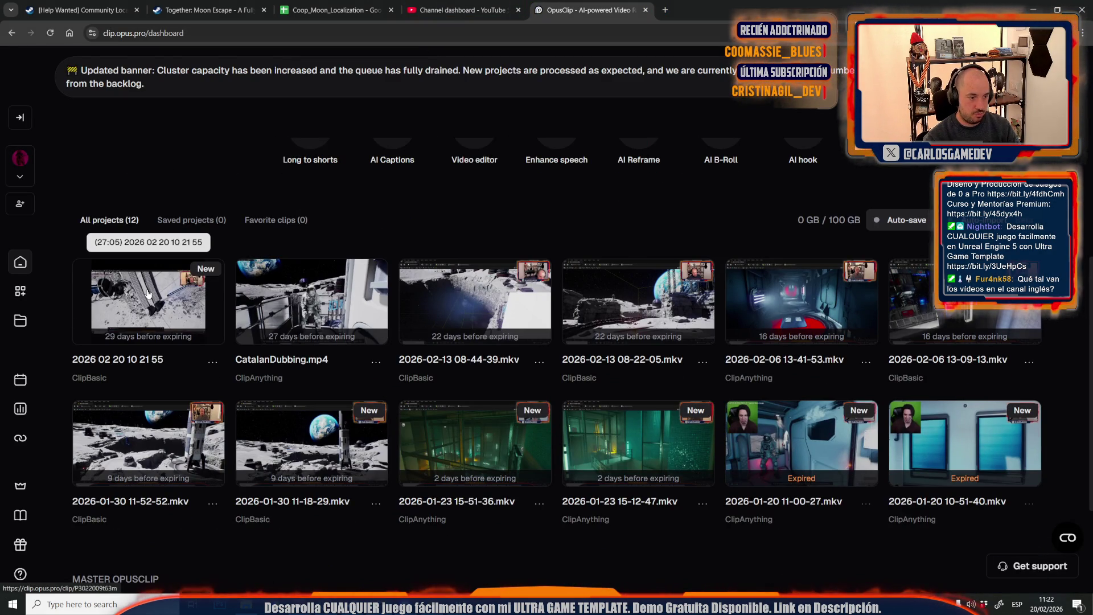
{"action": "left_click", "coordinate": [147, 293]}
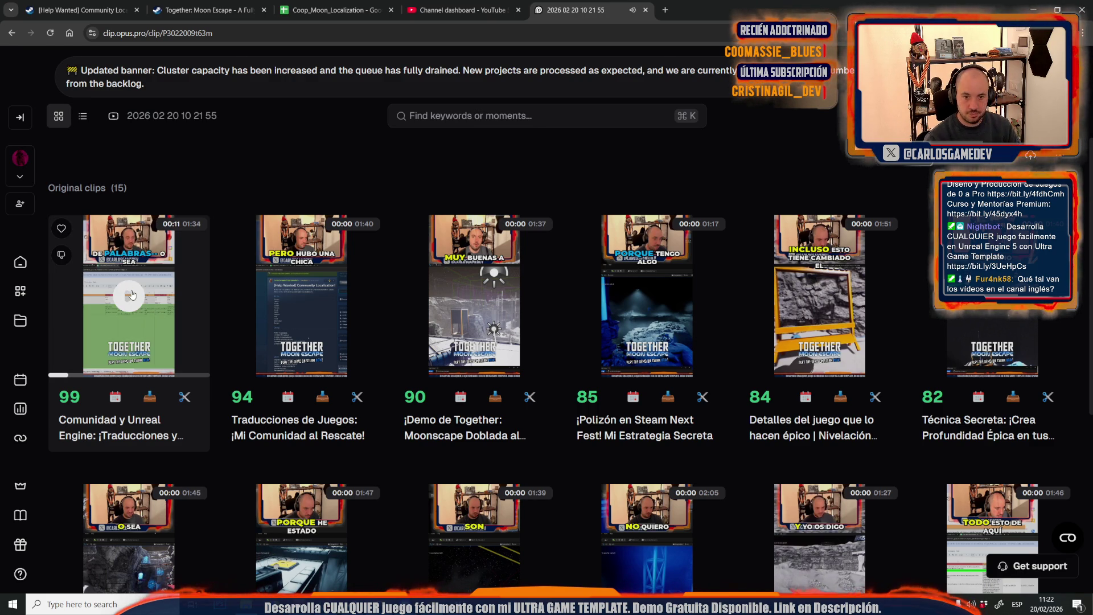
{"action": "scroll", "coordinate": [483, 339], "scroll_direction": "down", "scroll_amount": 8}
{"action": "scroll", "coordinate": [719, 479], "scroll_direction": "up", "scroll_amount": 8}
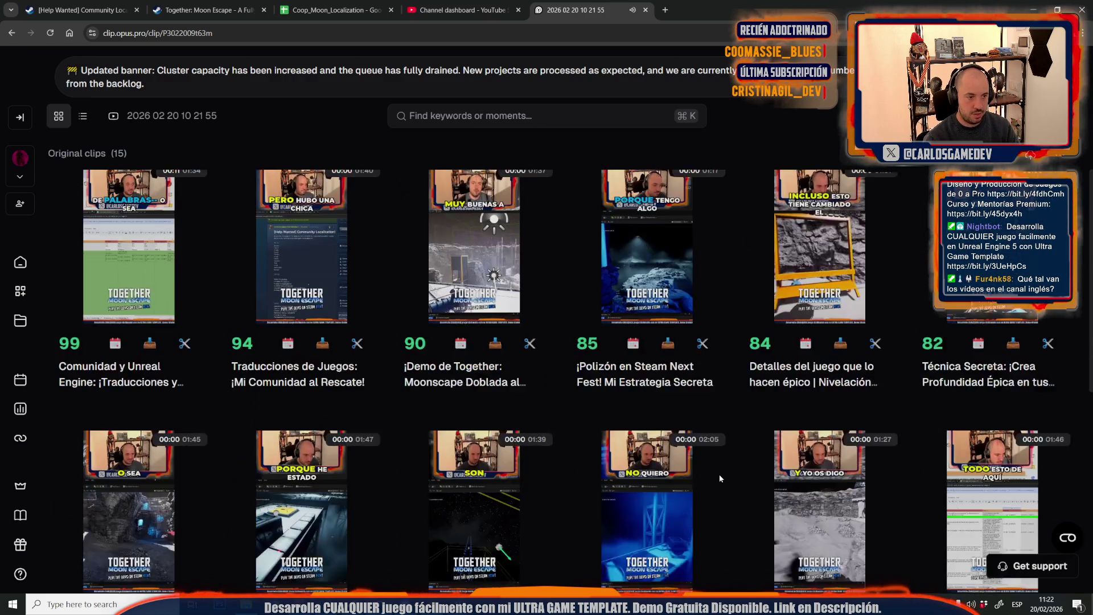
{"action": "left_click", "coordinate": [473, 4]}
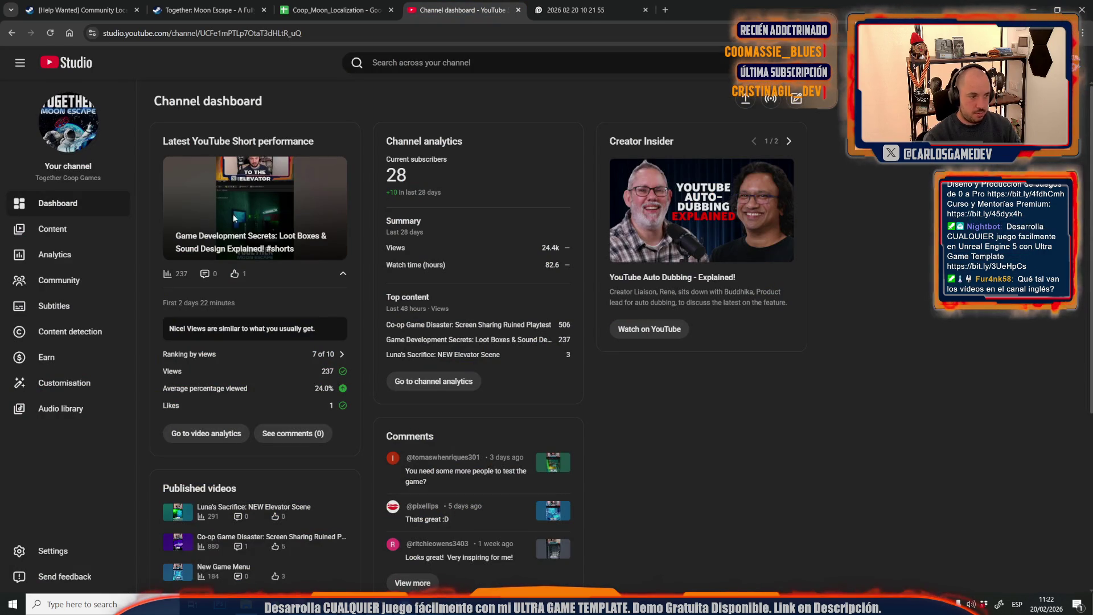
View the Content videos list with the Moon Rocks upload processing, then return to OpusClip
{"action": "left_click", "coordinate": [95, 230]}
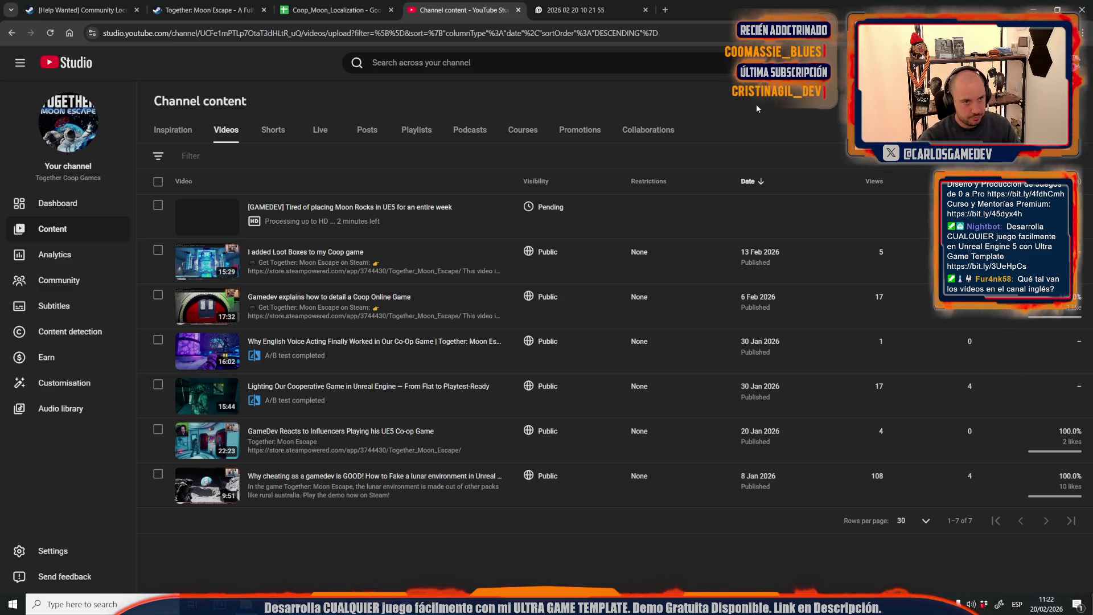
{"action": "left_click", "coordinate": [608, 3]}
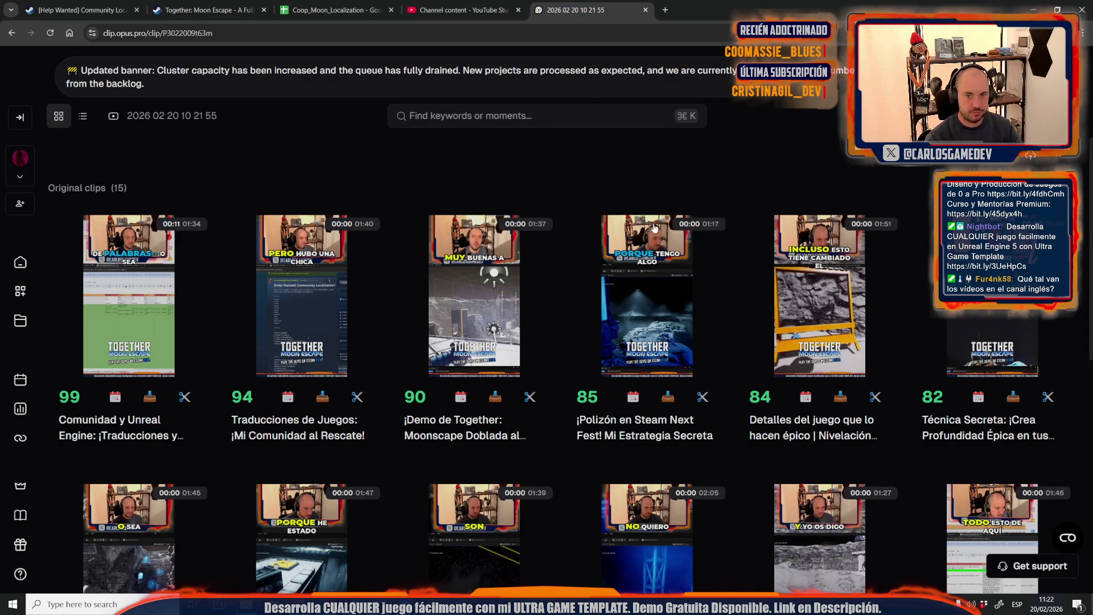
Select all 15 clips with Select > Select all and start scheduling them
{"action": "left_click", "coordinate": [895, 161]}
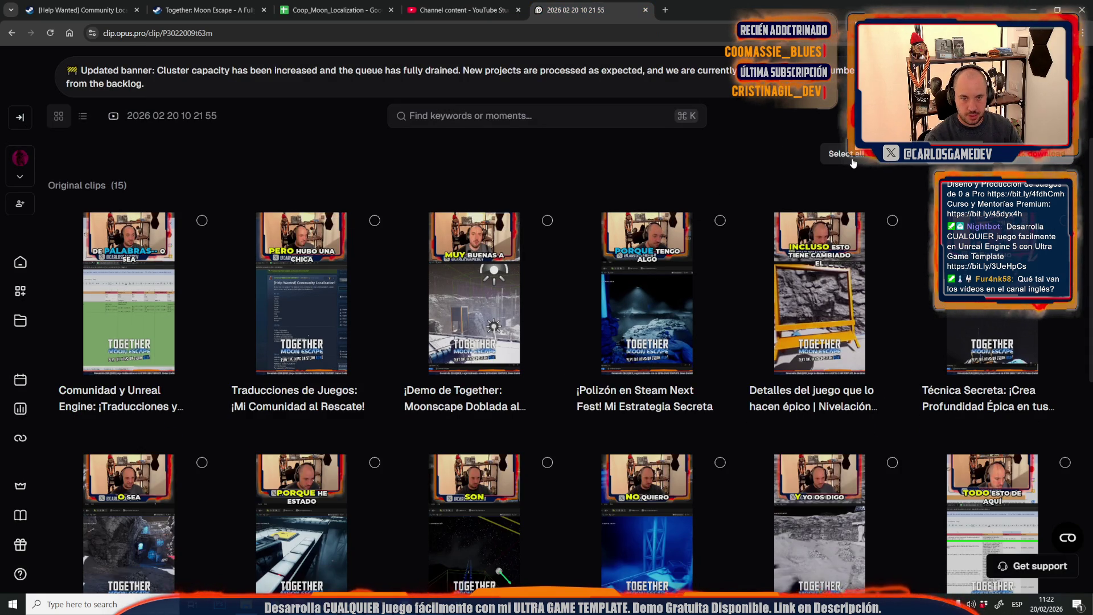
{"action": "left_click", "coordinate": [845, 153]}
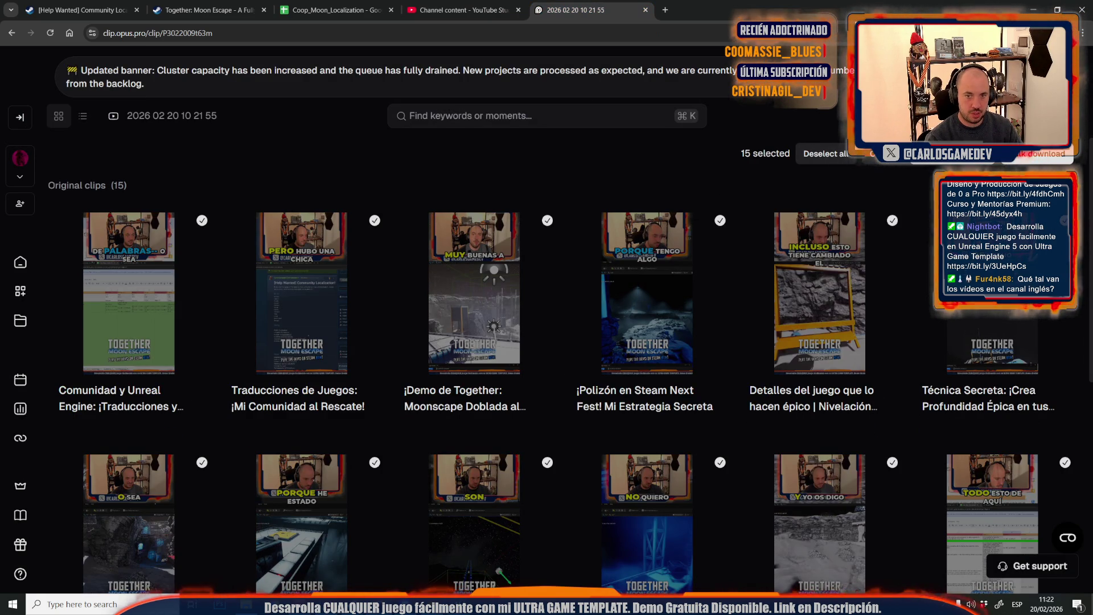
{"action": "left_click", "coordinate": [939, 153]}
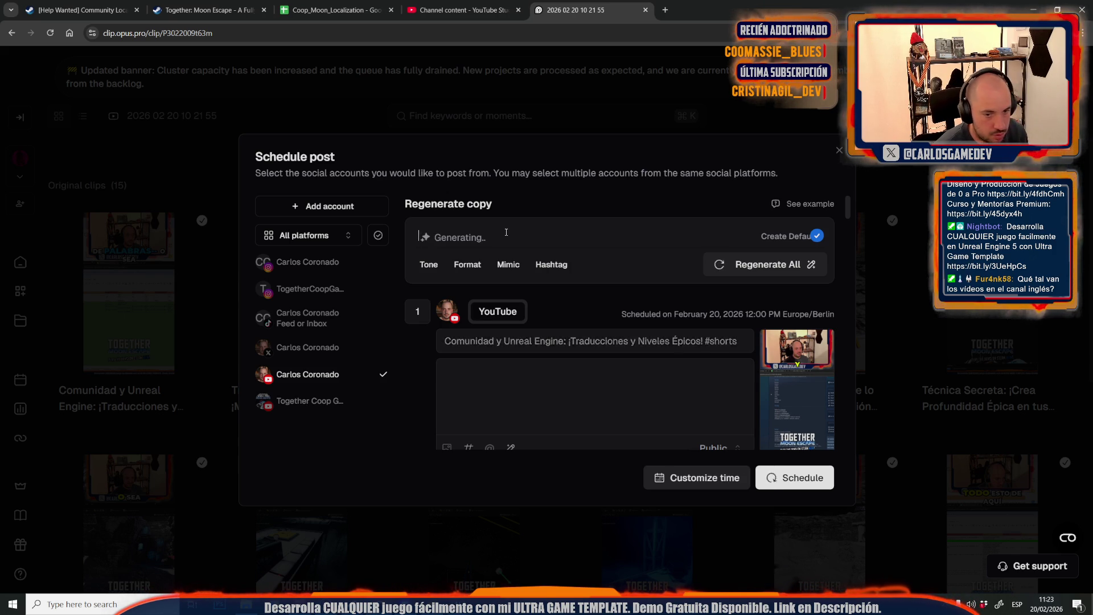
Check the Instagram account as an extra destination in the Schedule post dialog
{"action": "type", "text": "t"}
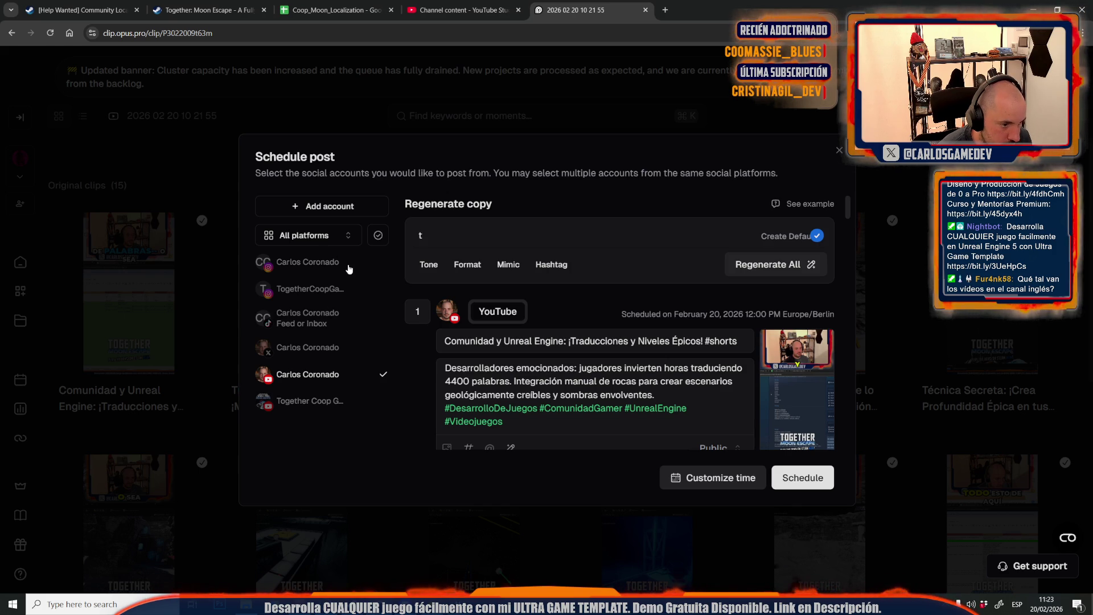
{"action": "left_click", "coordinate": [347, 267]}
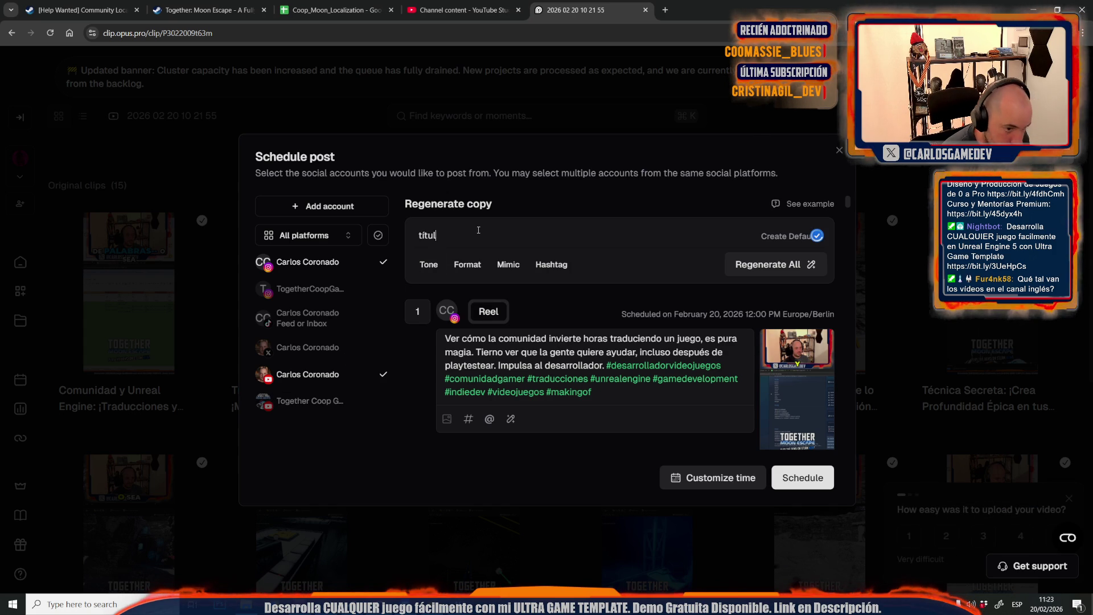
Request short, non-clickbait captions that sometimes mention UE5, gamedev and online co-op, then regenerate all copy
{"action": "type", "text": "os y descrip"}
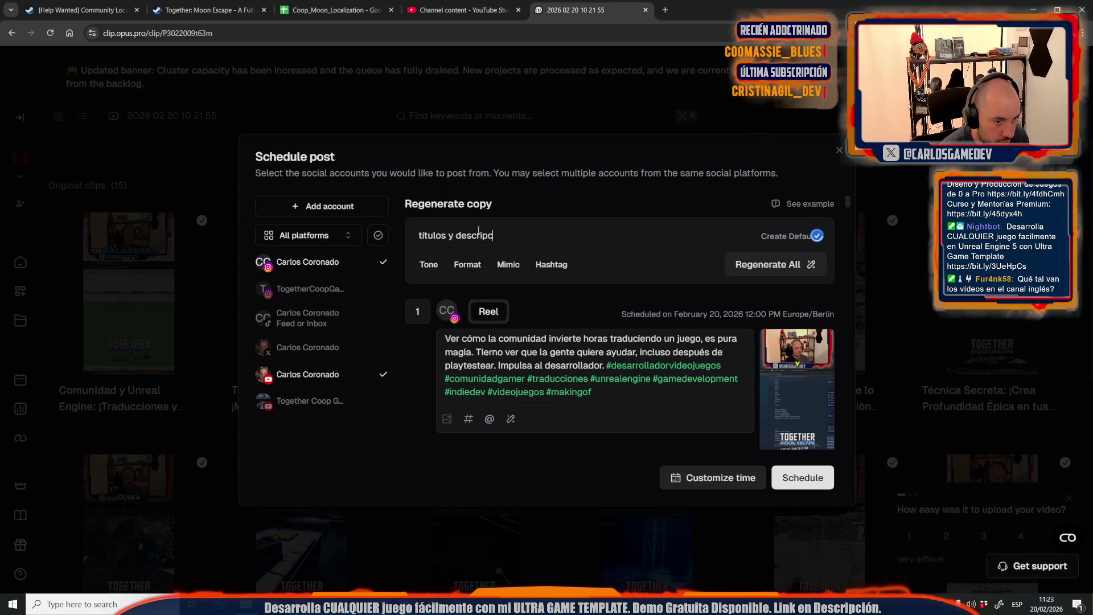
{"action": "type", "text": " clickba"}
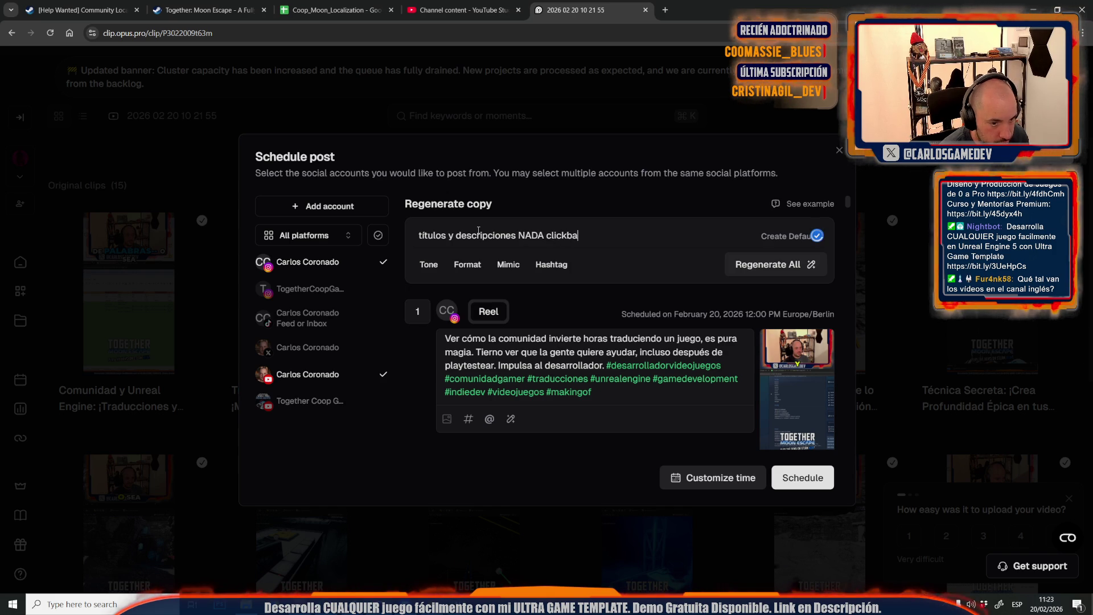
{"action": "type", "text": "Men"}
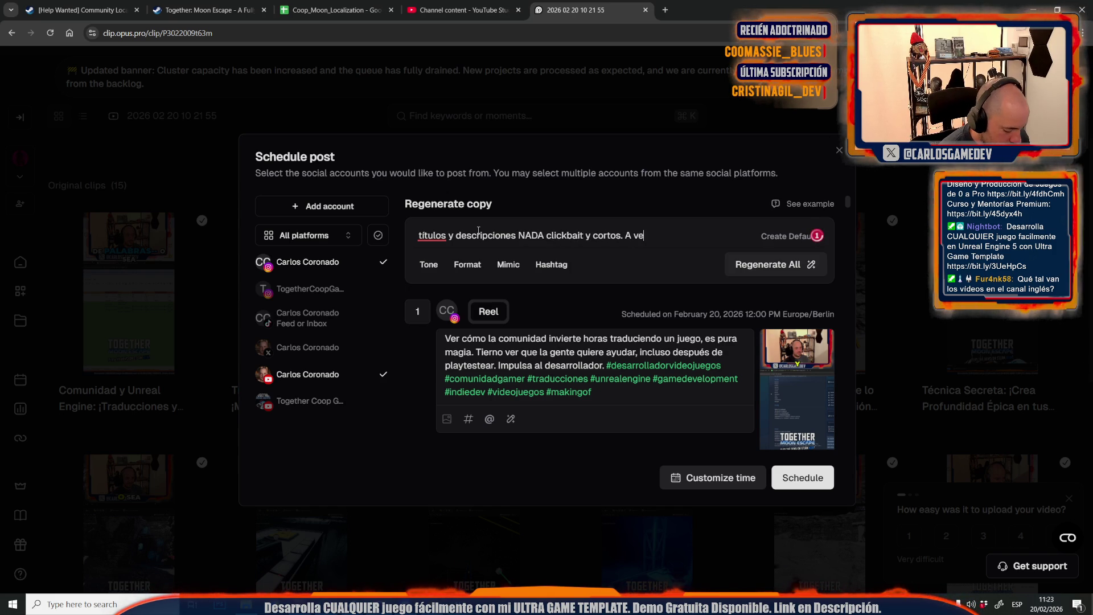
{"action": "type", "text": "menciona UE5,"}
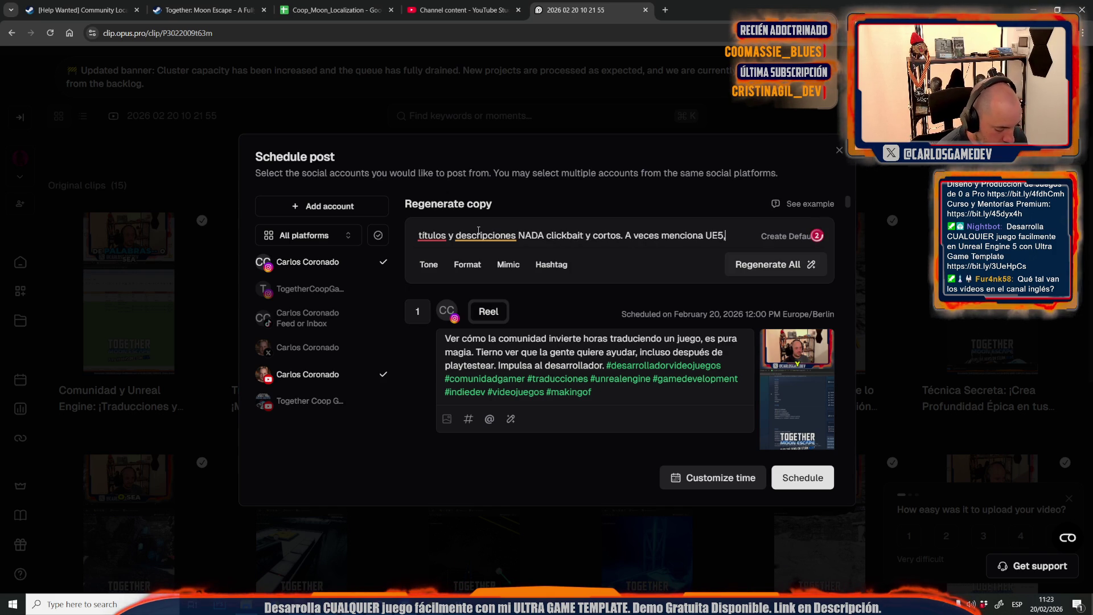
{"action": "type", "text": " gamedev,"}
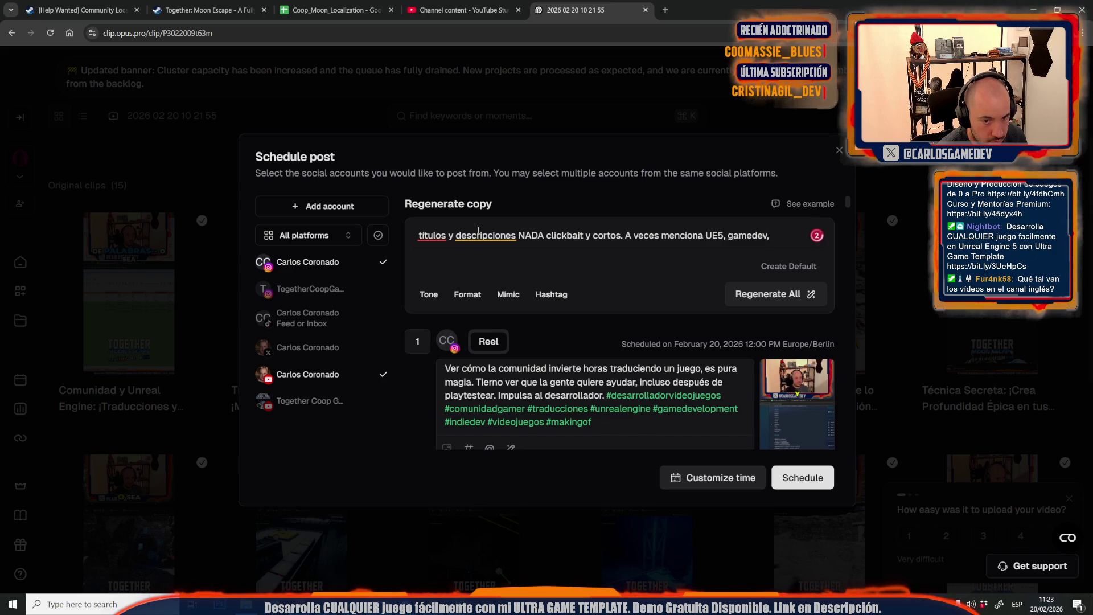
{"action": "type", "text": "ine cooperativo."}
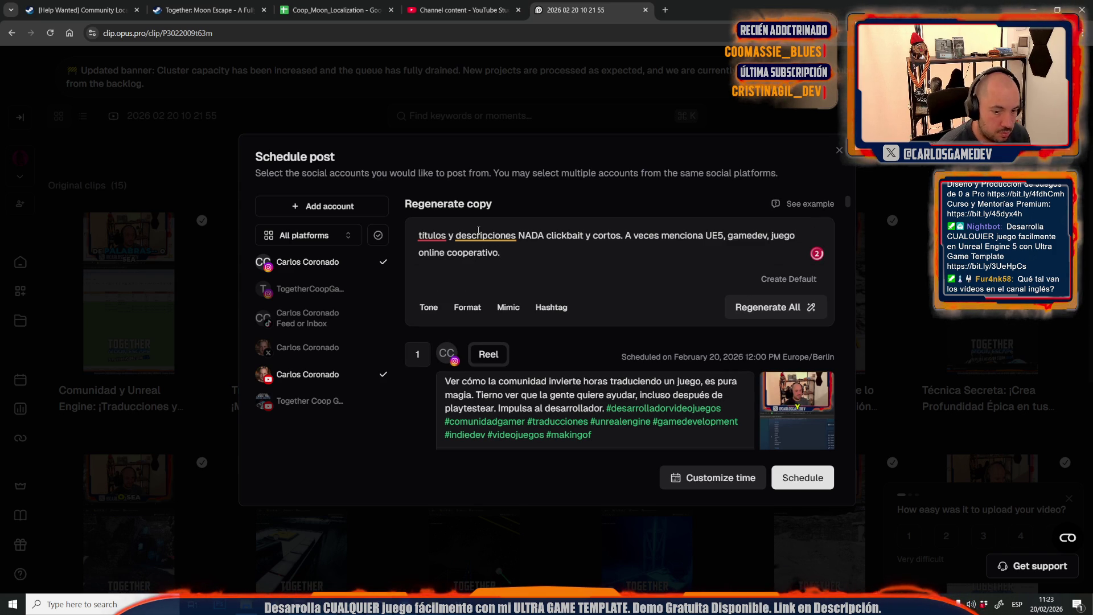
{"action": "left_click", "coordinate": [757, 310]}
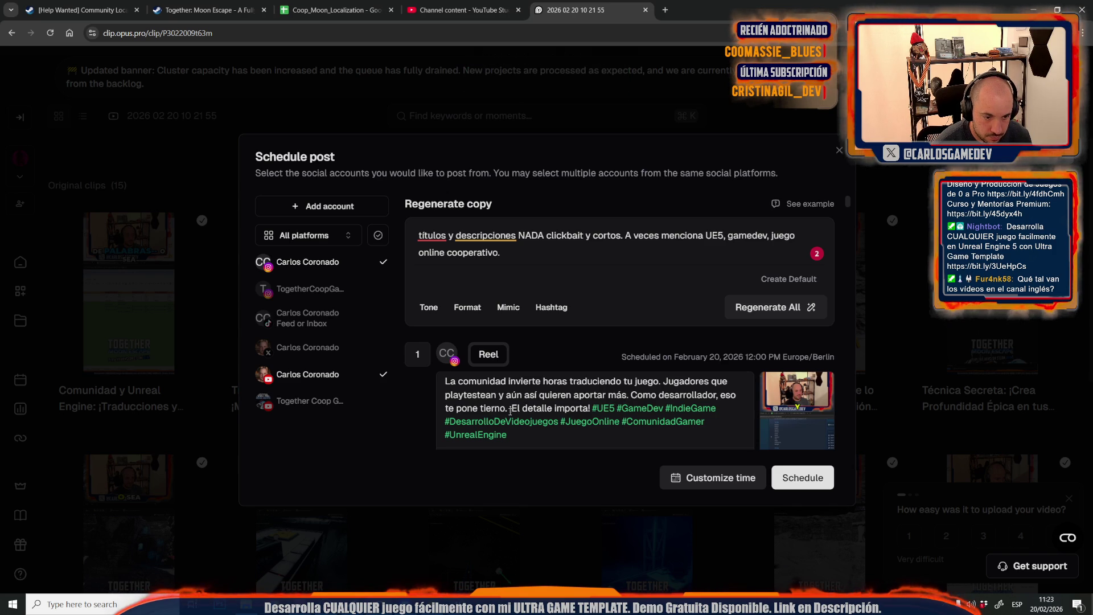
Cut the last two sentences from post 1's Reel caption and end it with 'mi juego' plus a smiley
{"action": "mouse_move", "coordinate": [634, 394]}
{"action": "left_mouse_down"}
{"action": "mouse_move", "coordinate": [583, 421]}
{"action": "mouse_move", "coordinate": [589, 408]}
{"action": "left_mouse_up"}
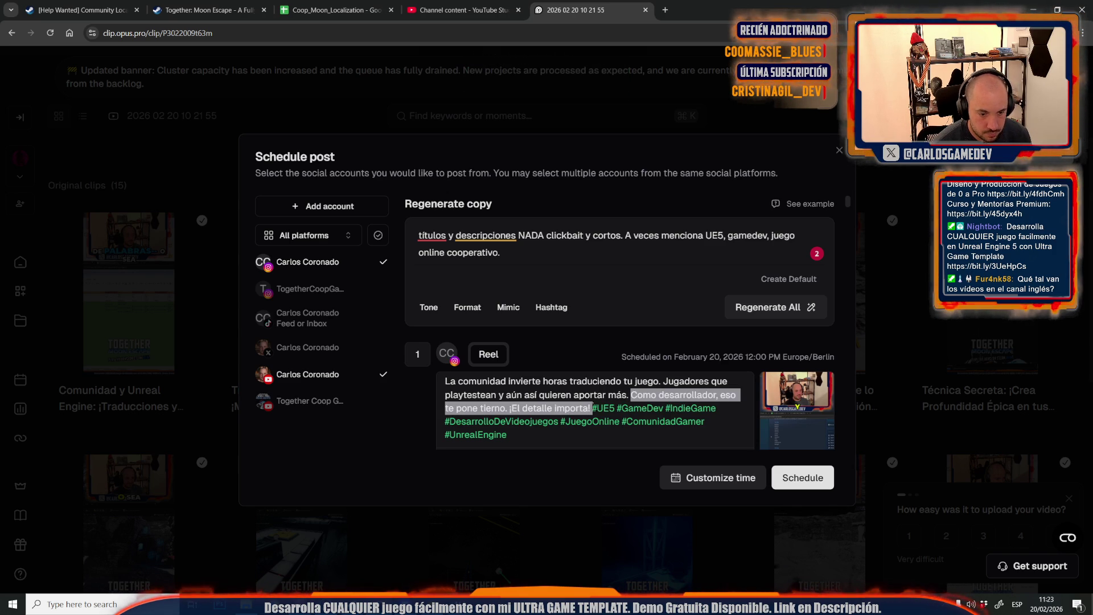
{"action": "key", "text": "BackSpace"}
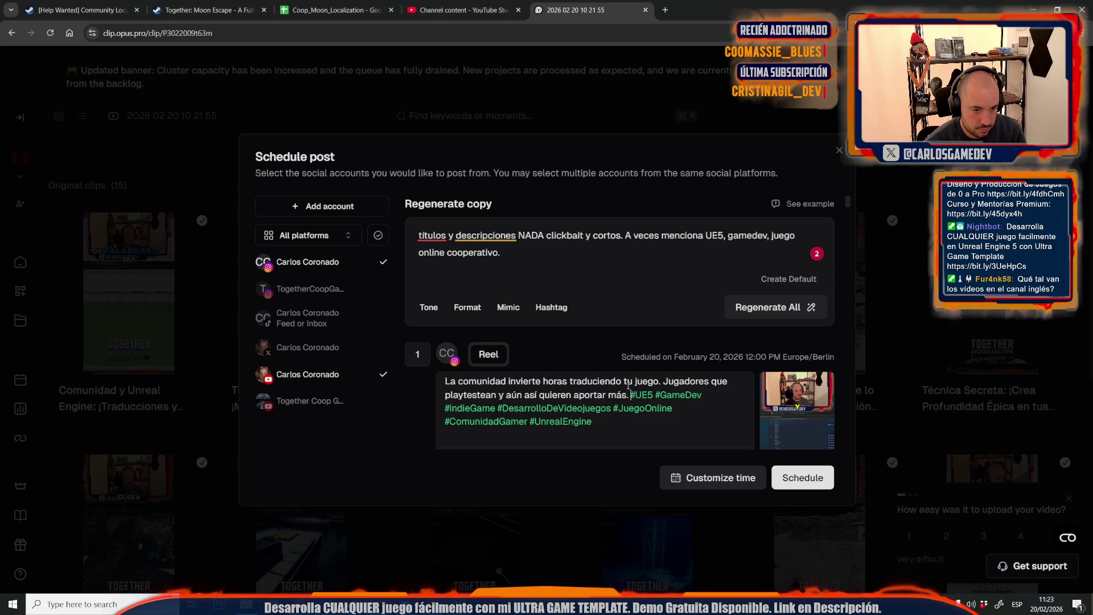
{"action": "type", "text": "mi"}
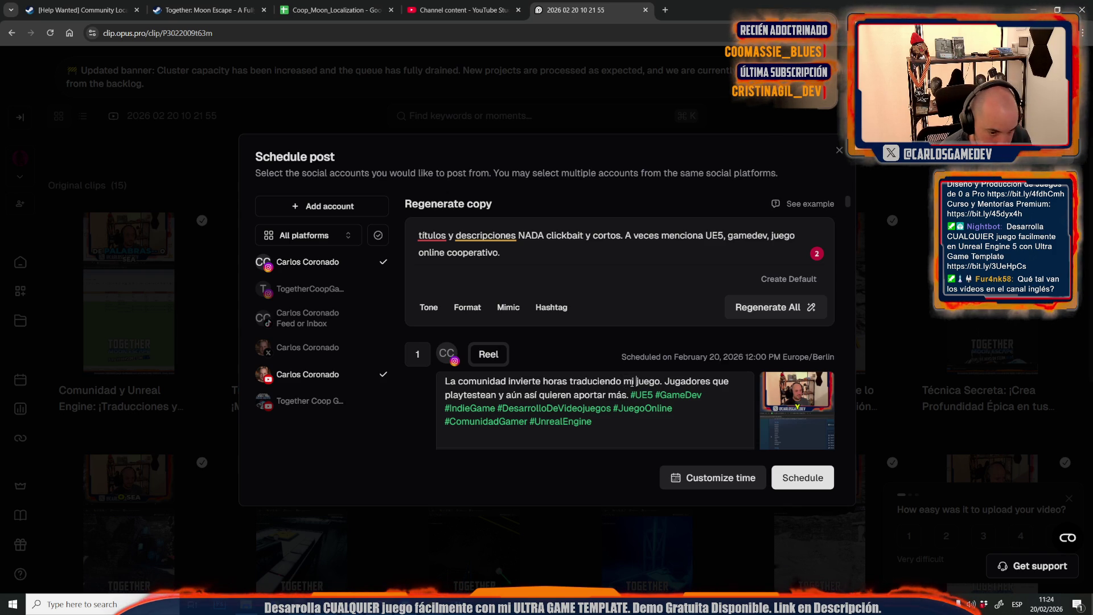
{"action": "key", "text": "BackSpace"}
{"action": "type", "text": ":_)"}
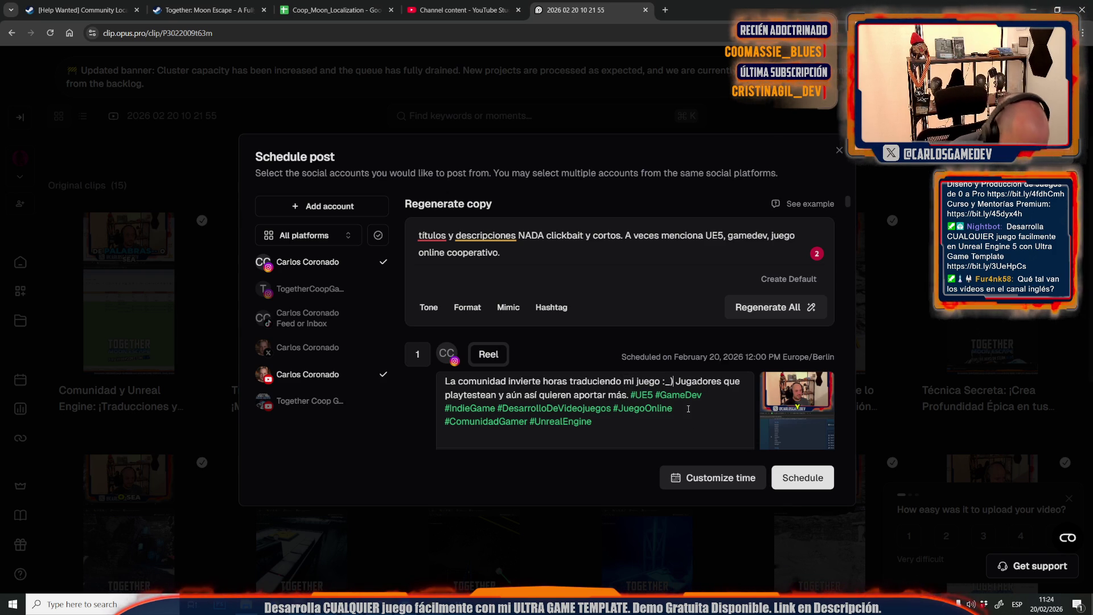
{"action": "scroll", "coordinate": [667, 398], "scroll_direction": "down", "scroll_amount": 2}
{"action": "scroll", "coordinate": [667, 398], "scroll_direction": "down", "scroll_amount": 3}
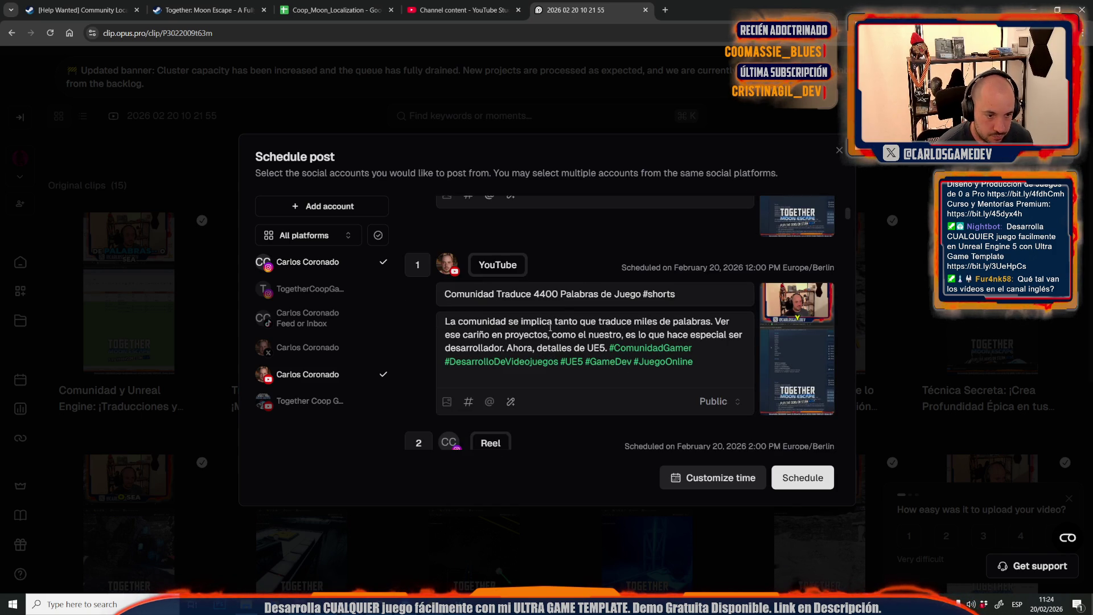
Remove #shorts from the YouTube title, change 'nuestro' to 'mio', and delete 'Ahora, detalles de UE5.'
{"action": "left_click_drag", "start_coordinate": [676, 301], "coordinate": [657, 300]}
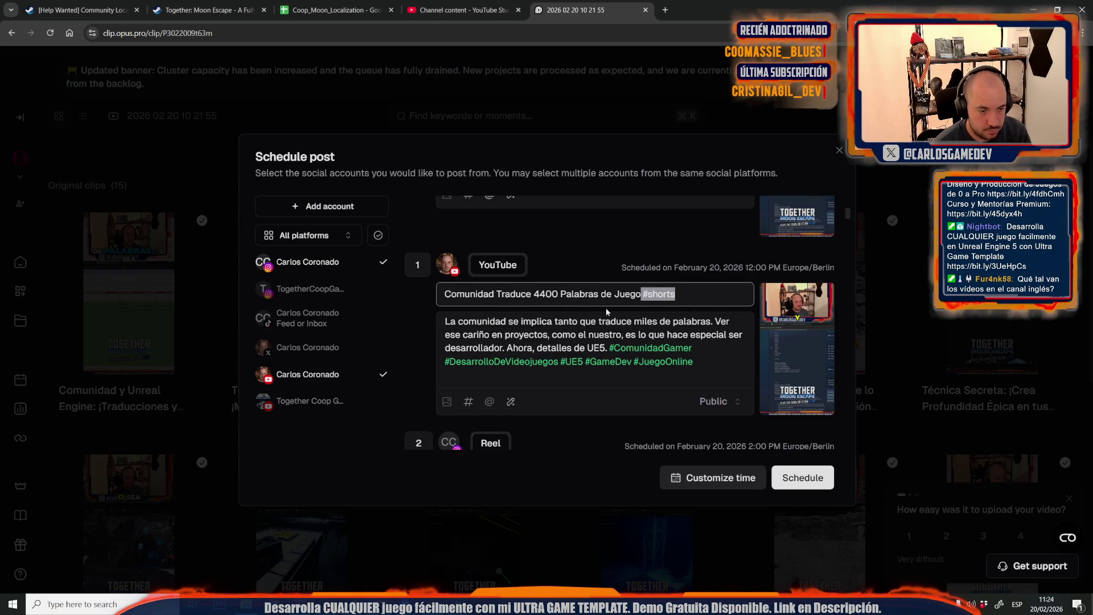
{"action": "key", "text": "BackSpace"}
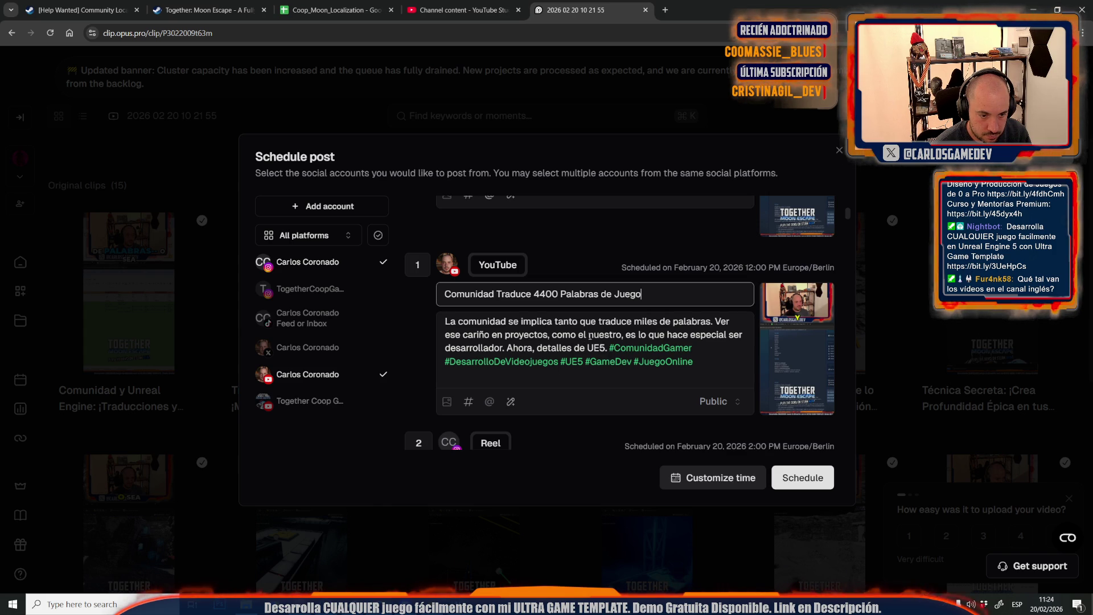
{"action": "left_click_drag", "start_coordinate": [588, 336], "coordinate": [621, 335]}
{"action": "type", "text": "mio"}
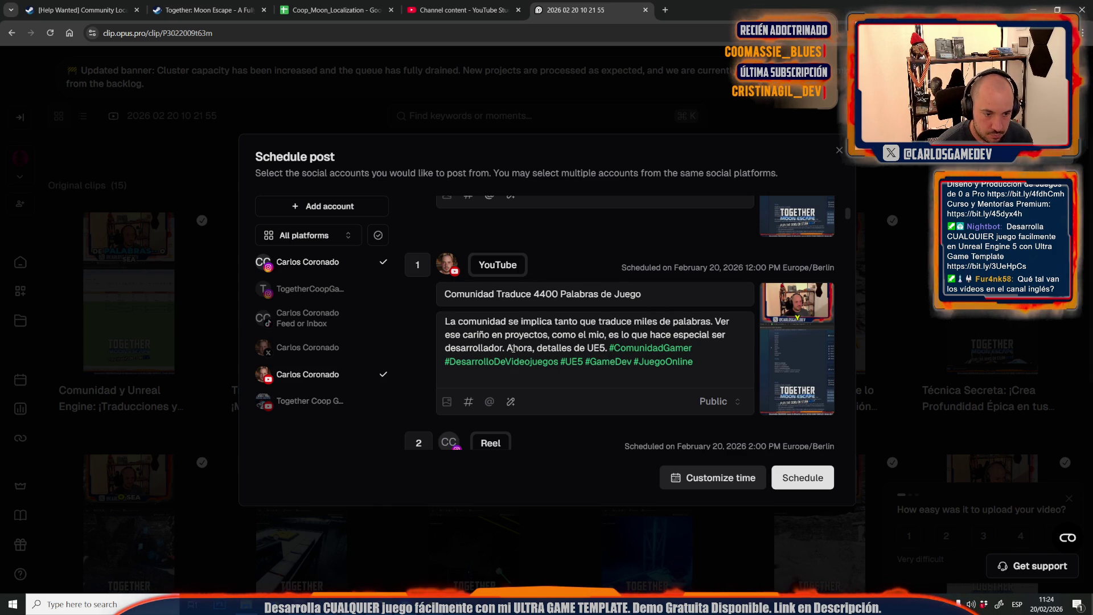
{"action": "left_click_drag", "start_coordinate": [506, 347], "coordinate": [608, 348]}
{"action": "key", "text": "BackSpace"}
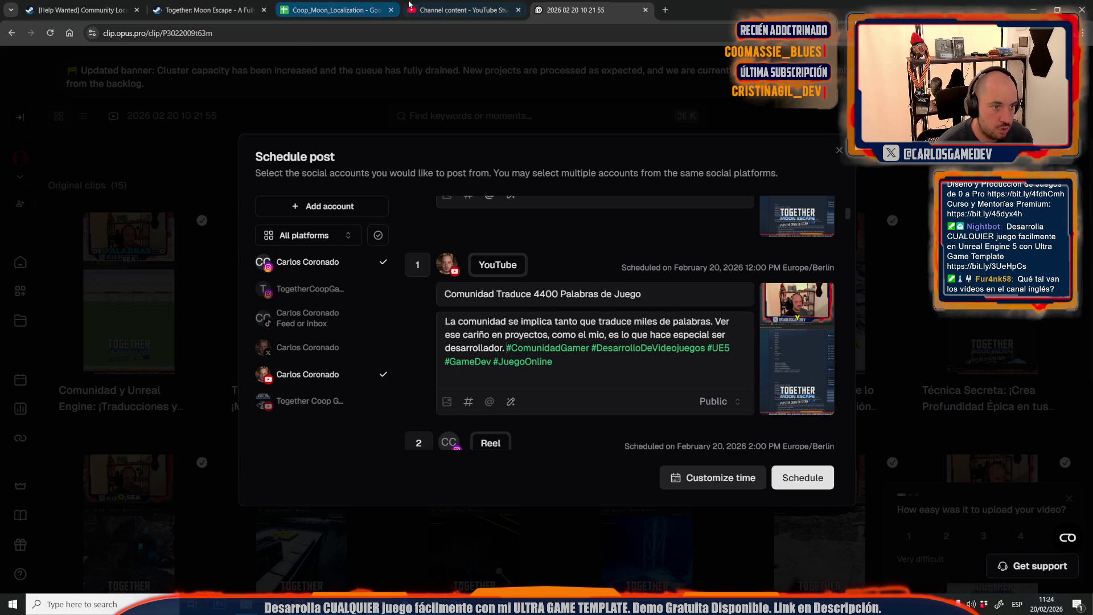
{"action": "left_click", "coordinate": [439, 7]}
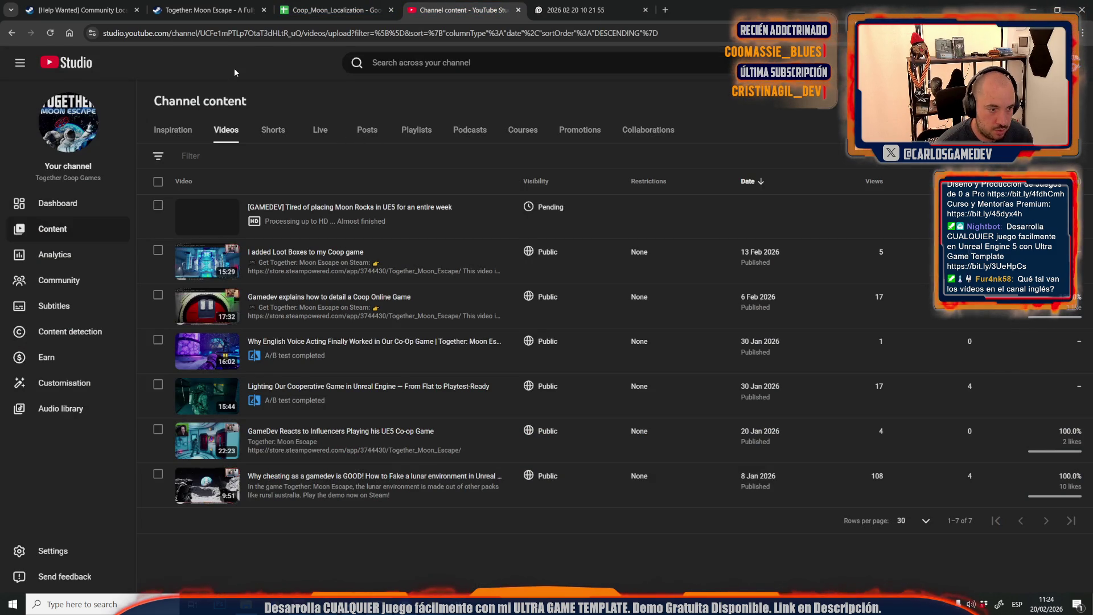
{"action": "left_click", "coordinate": [50, 33]}
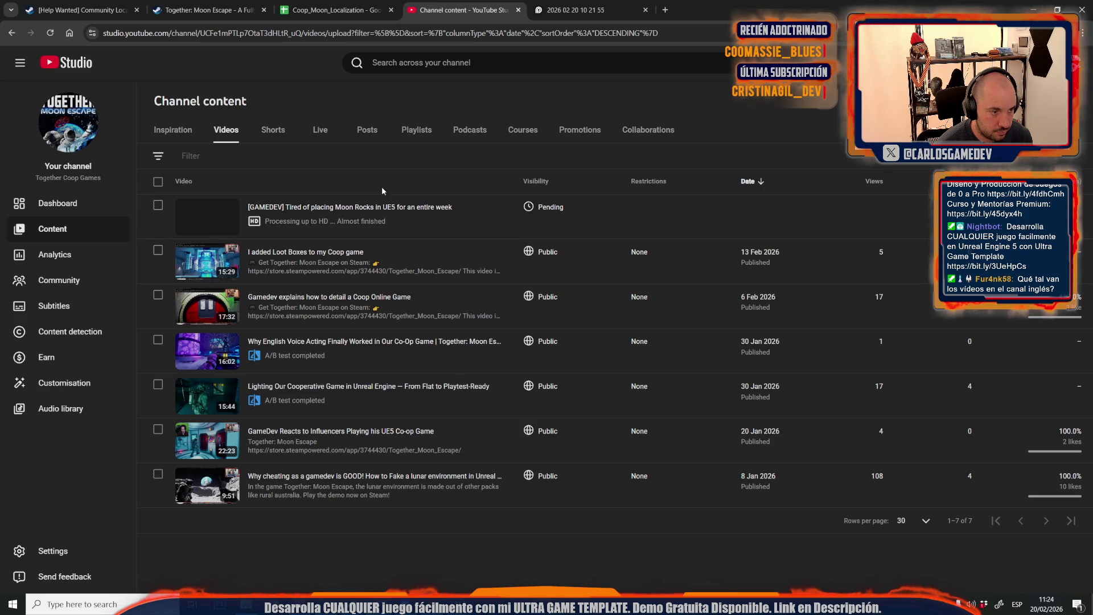
{"action": "left_click", "coordinate": [545, 12]}
{"action": "scroll", "coordinate": [580, 329], "scroll_direction": "down", "scroll_amount": 3}
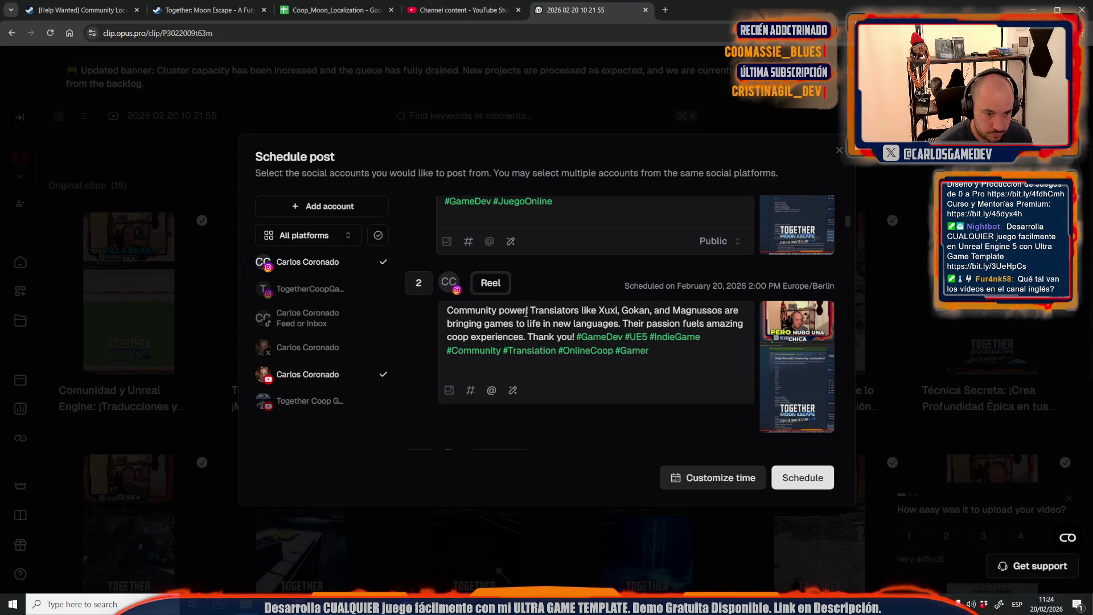
Delete the translators sentence from post 2's Reel caption
{"action": "mouse_move", "coordinate": [529, 310]}
{"action": "left_mouse_down"}
{"action": "mouse_move", "coordinate": [683, 324]}
{"action": "mouse_move", "coordinate": [638, 310]}
{"action": "mouse_move", "coordinate": [550, 323]}
{"action": "mouse_move", "coordinate": [640, 323]}
{"action": "mouse_move", "coordinate": [532, 337]}
{"action": "mouse_move", "coordinate": [576, 337]}
{"action": "left_mouse_up"}
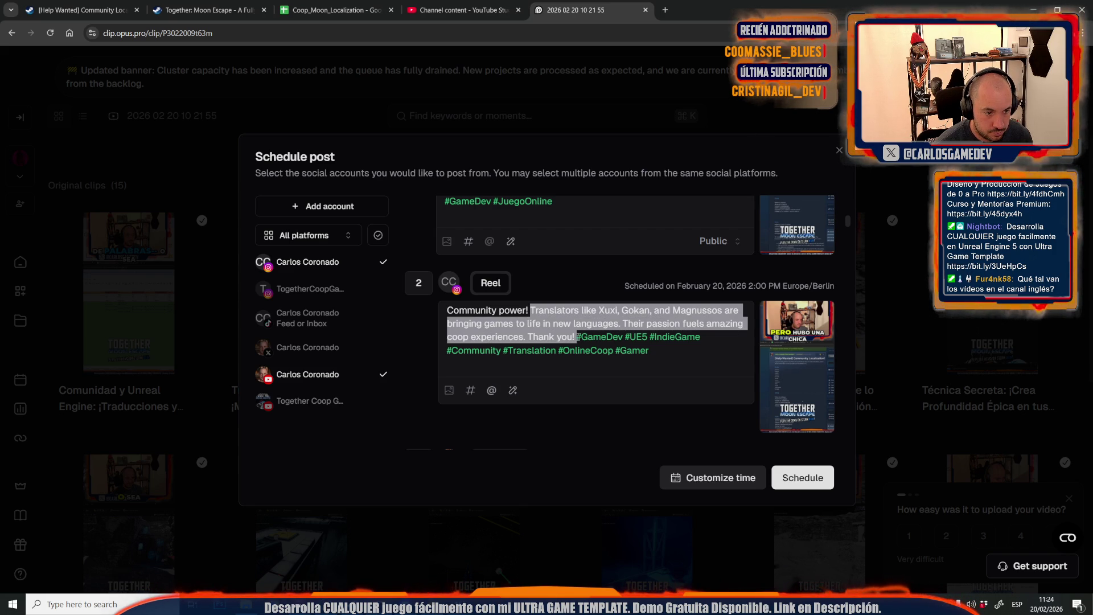
{"action": "key", "text": "BackSpace"}
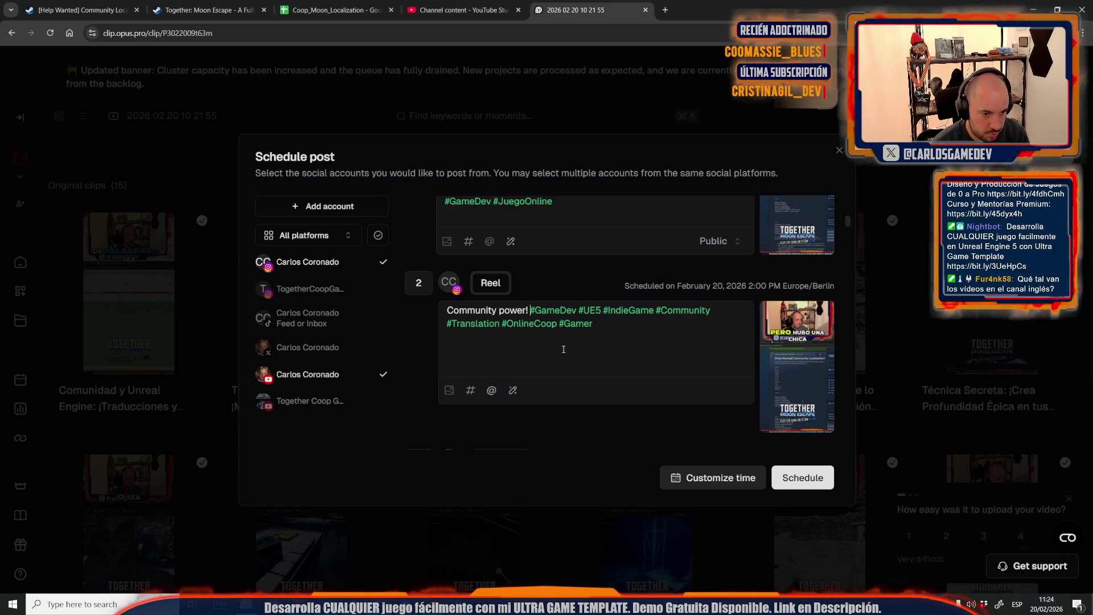
{"action": "scroll", "coordinate": [563, 349], "scroll_direction": "down", "scroll_amount": 3}
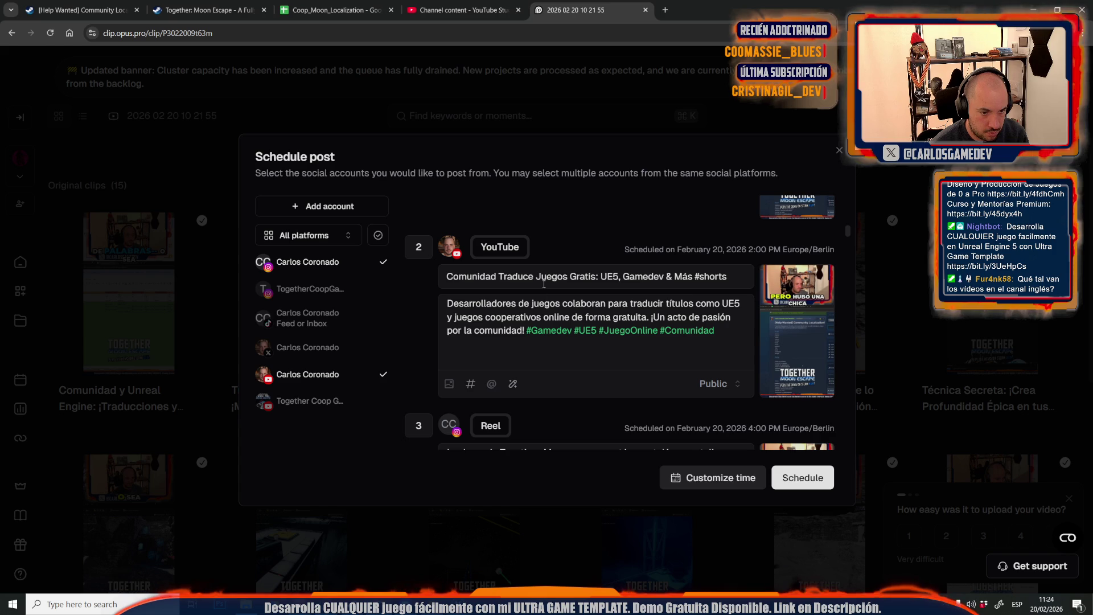
Shorten the YouTube title to 'Comunidad Traduce Juegos Gratis' and reduce the description to its hashtags
{"action": "left_click_drag", "start_coordinate": [596, 278], "coordinate": [728, 277]}
{"action": "key", "text": "BackSpace"}
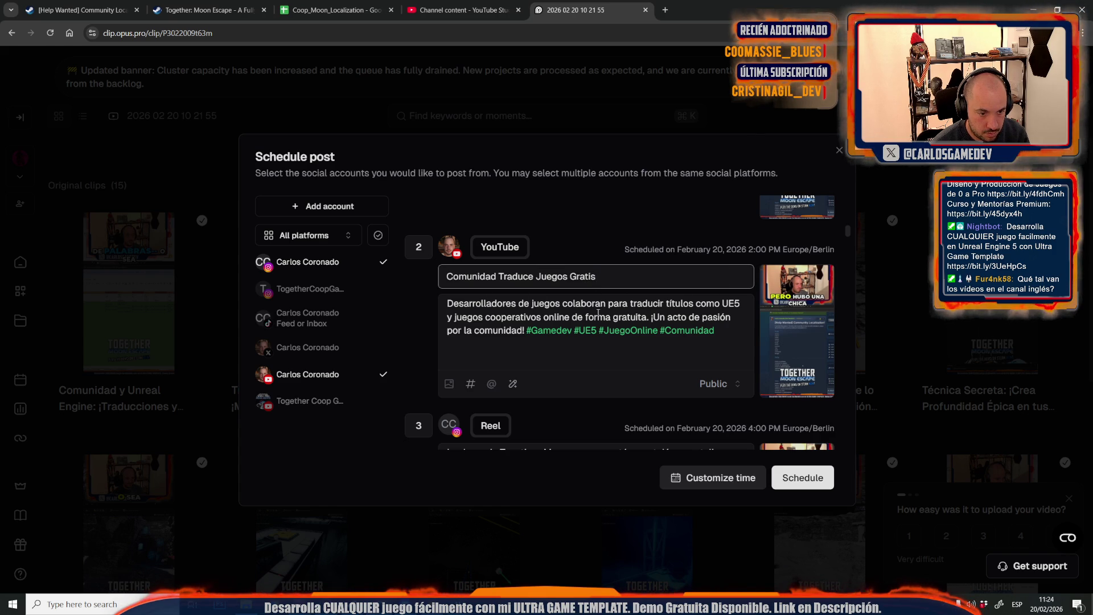
{"action": "left_click", "coordinate": [452, 306]}
{"action": "left_click", "coordinate": [524, 331], "text": "shift"}
{"action": "key", "text": "BackSpace"}
{"action": "scroll", "coordinate": [483, 348], "scroll_direction": "down", "scroll_amount": 2}
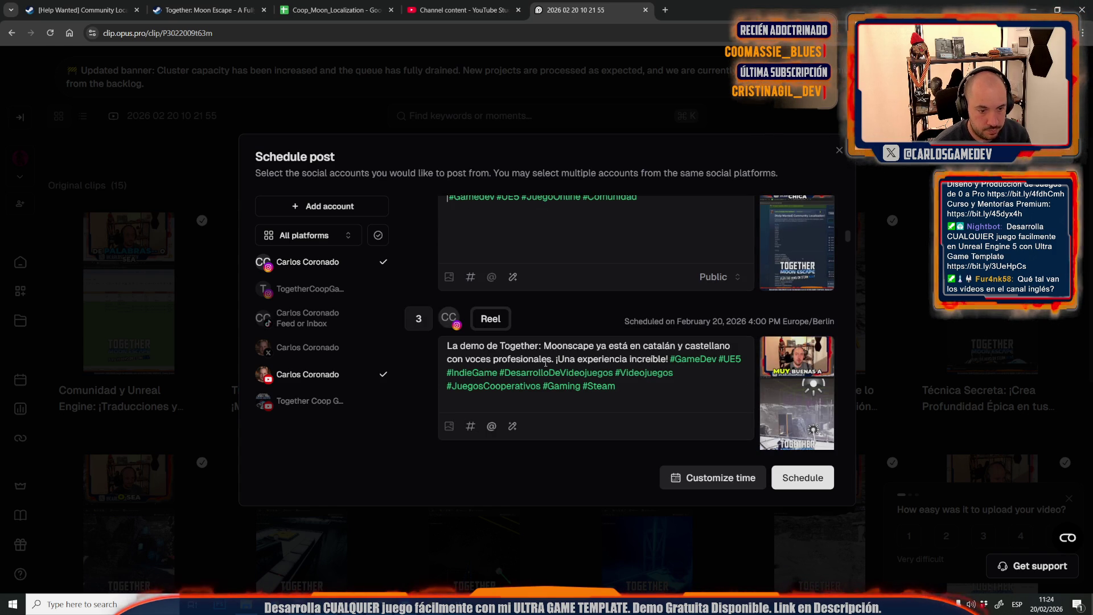
In post 3's Reel caption, change Moonscape to Moon Escape and delete '¡Una experiencia increíble'
{"action": "left_click", "coordinate": [568, 346]}
{"action": "type", "text": "E"}
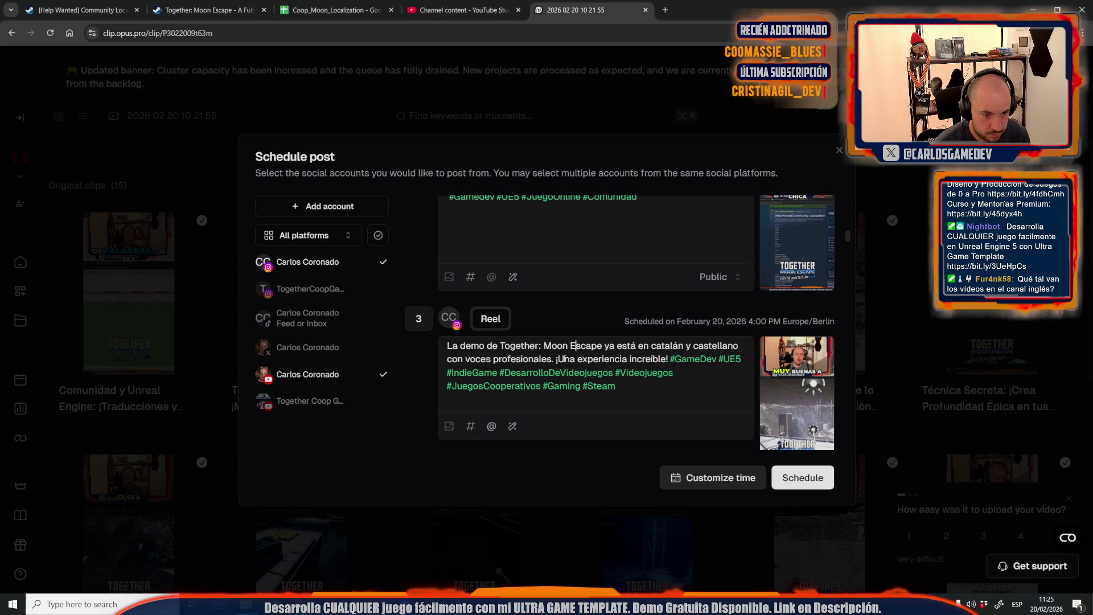
{"action": "left_click_drag", "start_coordinate": [555, 359], "coordinate": [667, 357]}
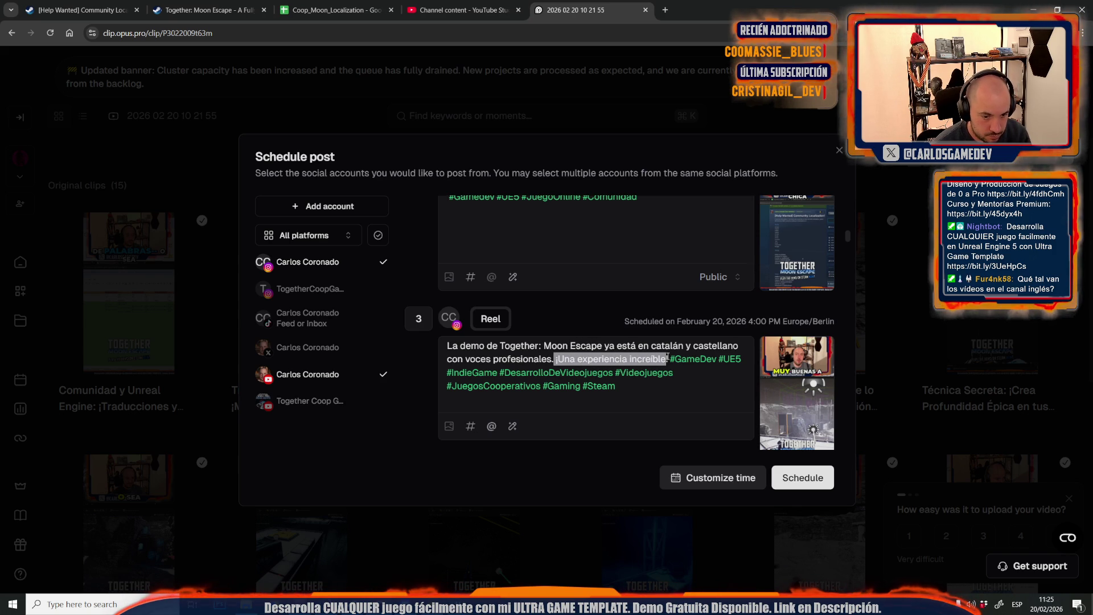
{"action": "key", "text": "BackSpace"}
{"action": "scroll", "coordinate": [645, 365], "scroll_direction": "down", "scroll_amount": 3}
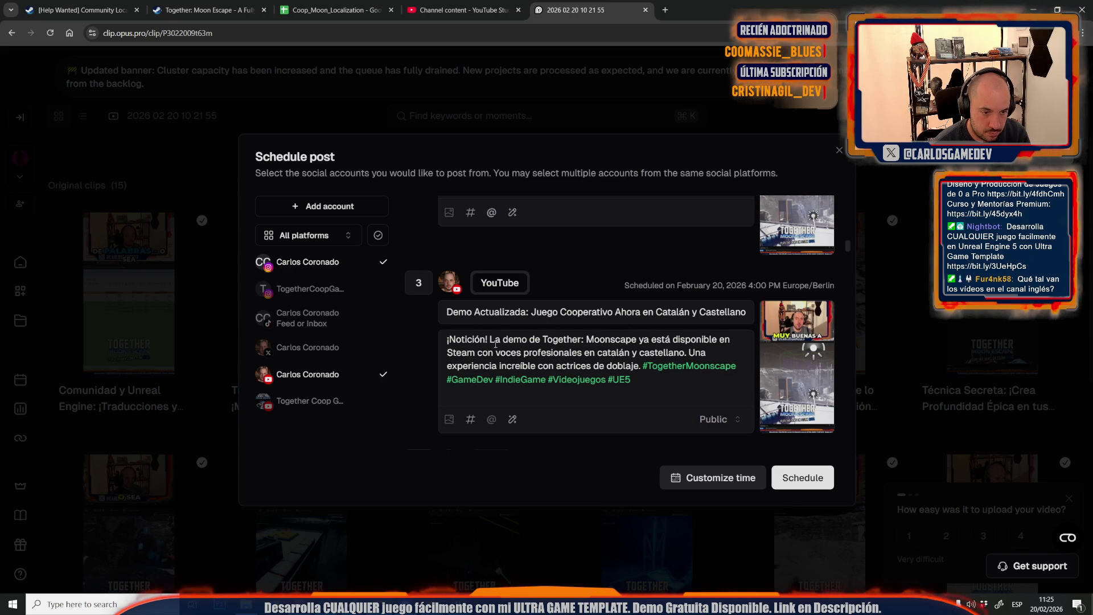
Change Moonscape to Moon Escape in the YouTube description and delete the dubbing actresses sentence
{"action": "left_click", "coordinate": [614, 344]}
{"action": "type", "text": "E"}
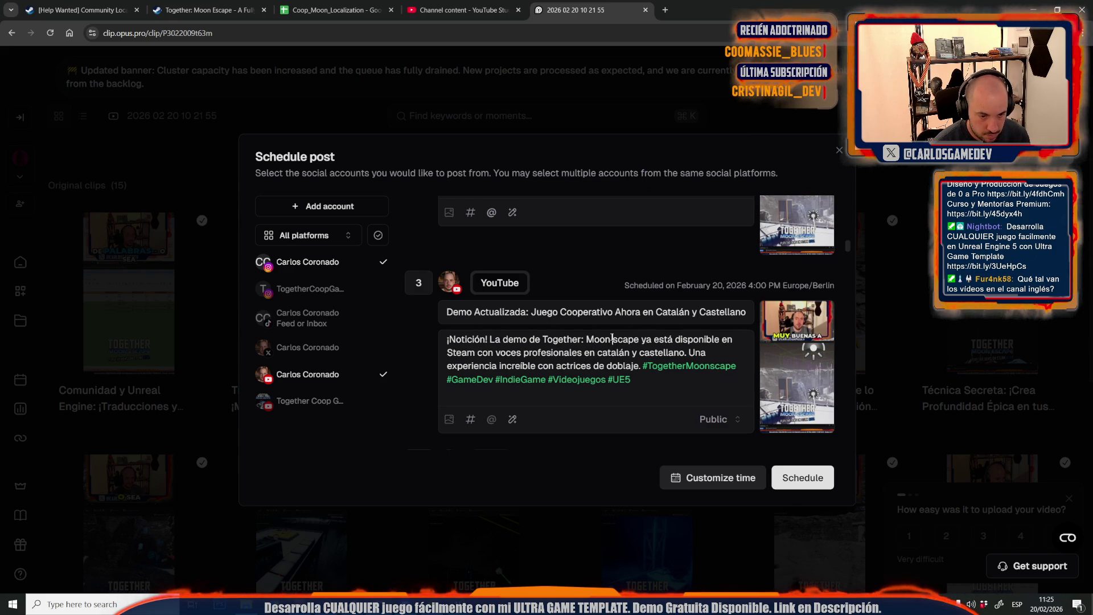
{"action": "mouse_move", "coordinate": [688, 352]}
{"action": "left_mouse_down"}
{"action": "mouse_move", "coordinate": [677, 366]}
{"action": "mouse_move", "coordinate": [618, 366]}
{"action": "mouse_move", "coordinate": [639, 366]}
{"action": "left_mouse_up"}
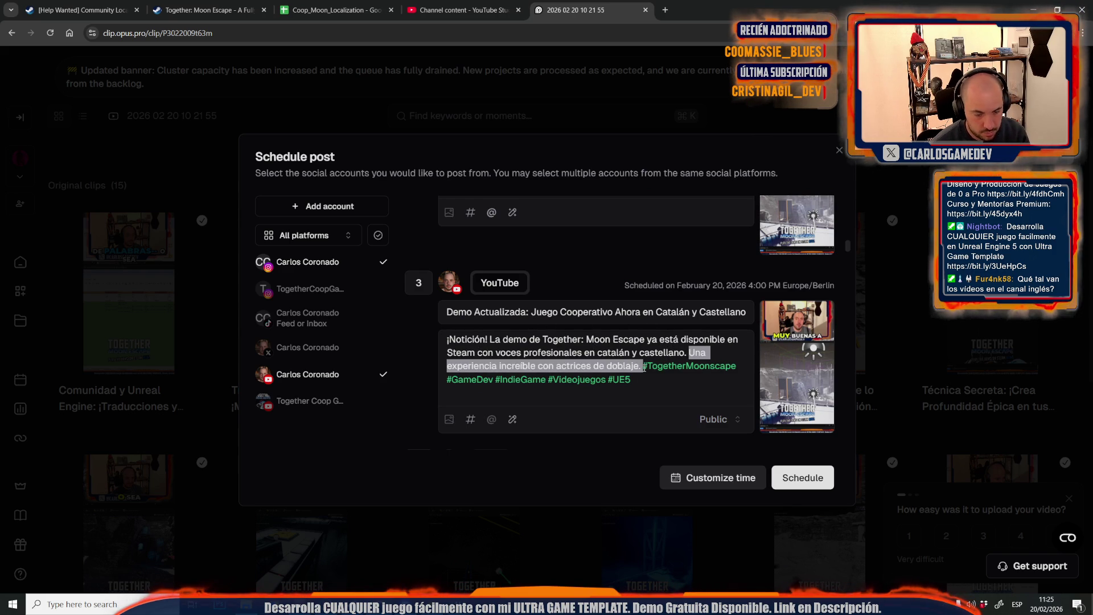
{"action": "key", "text": "BackSpace"}
{"action": "scroll", "coordinate": [571, 376], "scroll_direction": "down", "scroll_amount": 3}
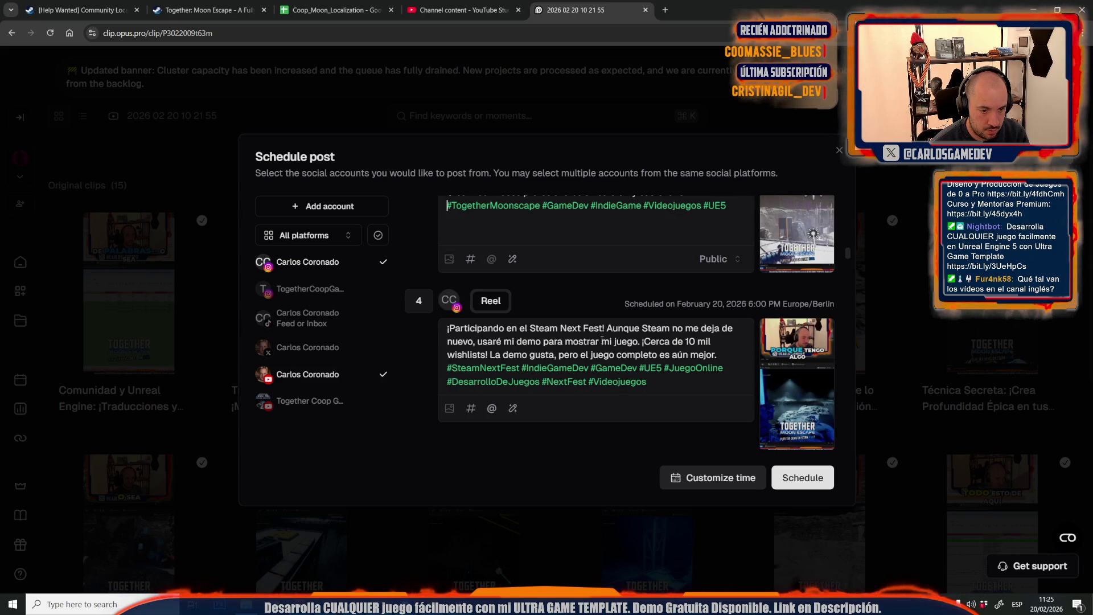
Make post 4's Reel caption read 'mi juego de estrangis' and delete the wishlists and full-game sentences
{"action": "left_click", "coordinate": [639, 341]}
{"action": "type", "text": "de estrang"}
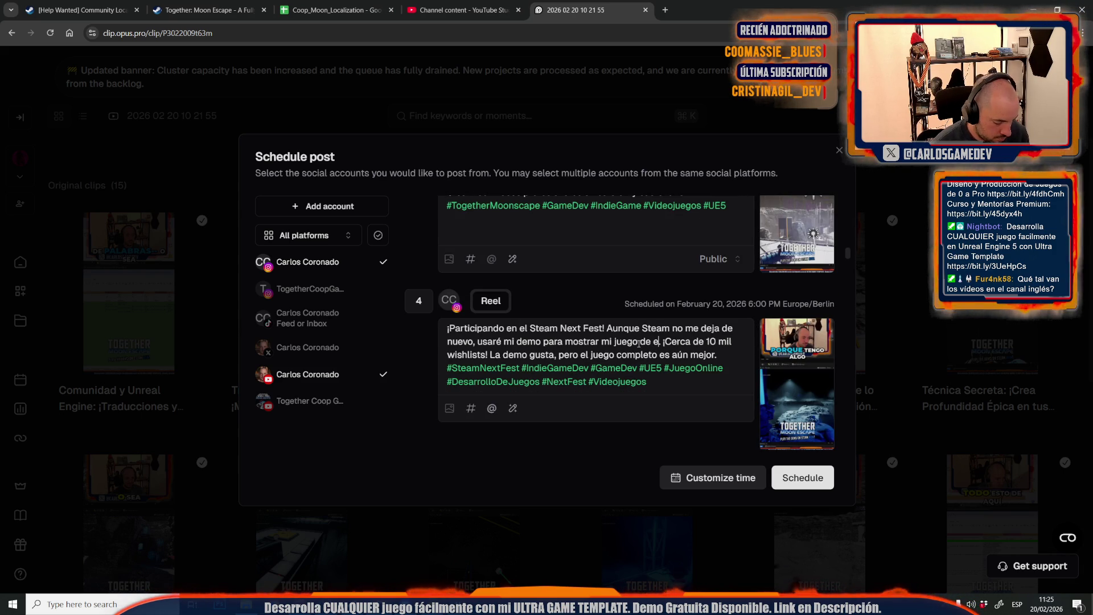
{"action": "type", "text": "is."}
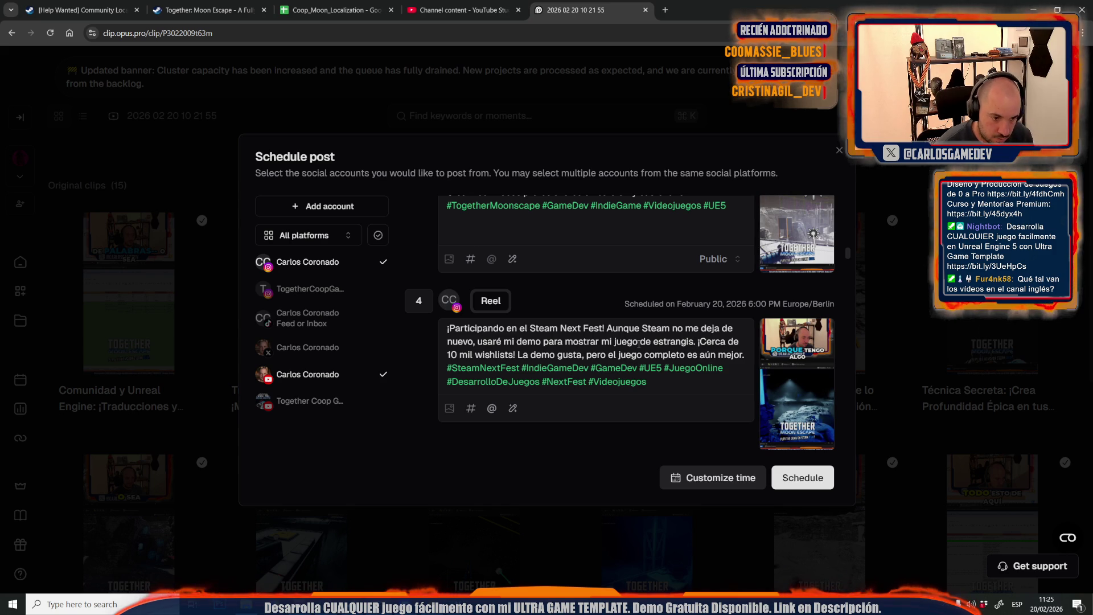
{"action": "left_click_drag", "start_coordinate": [698, 342], "coordinate": [745, 355]}
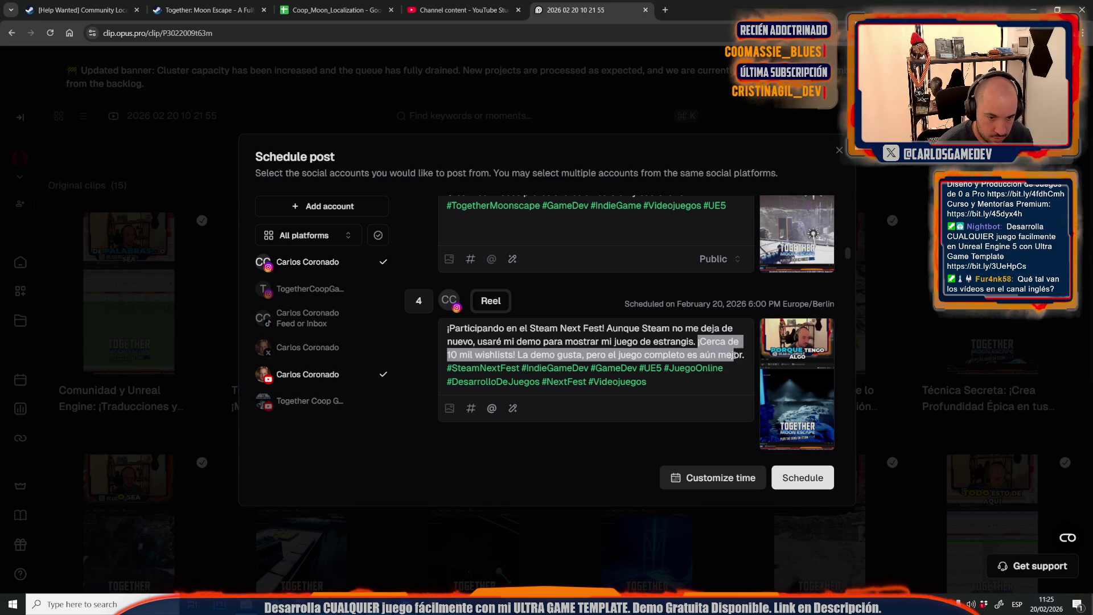
{"action": "key", "text": "BackSpace"}
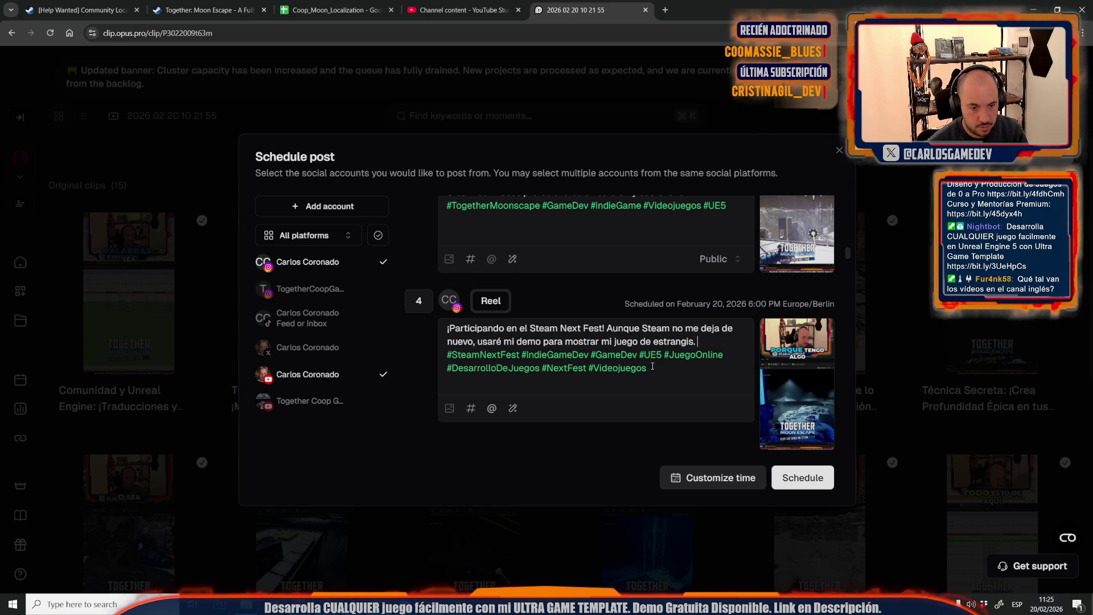
{"action": "scroll", "coordinate": [644, 360], "scroll_direction": "down", "scroll_amount": 5}
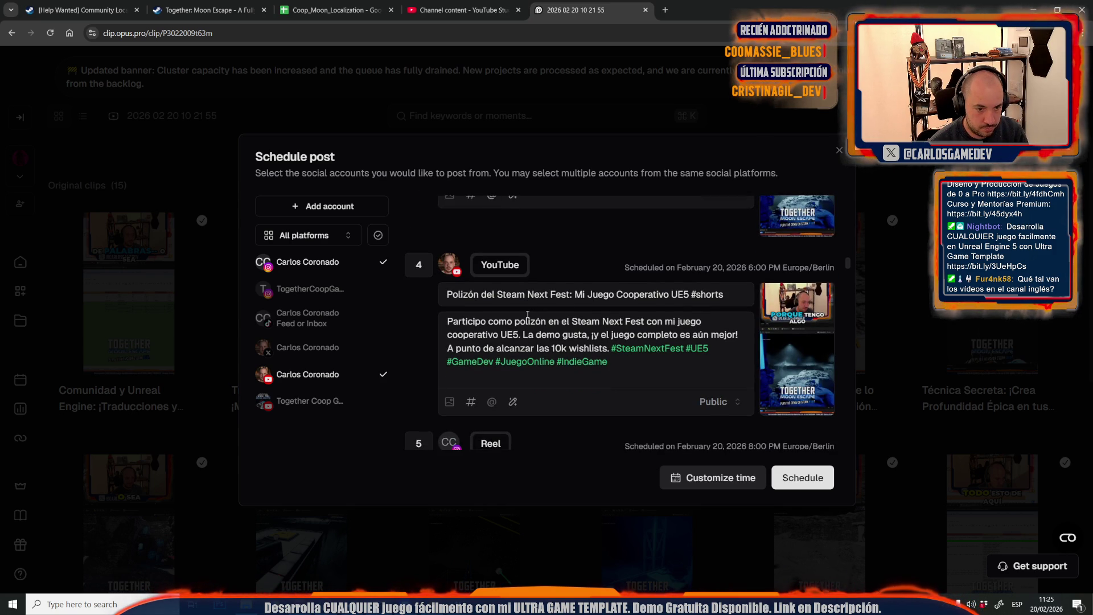
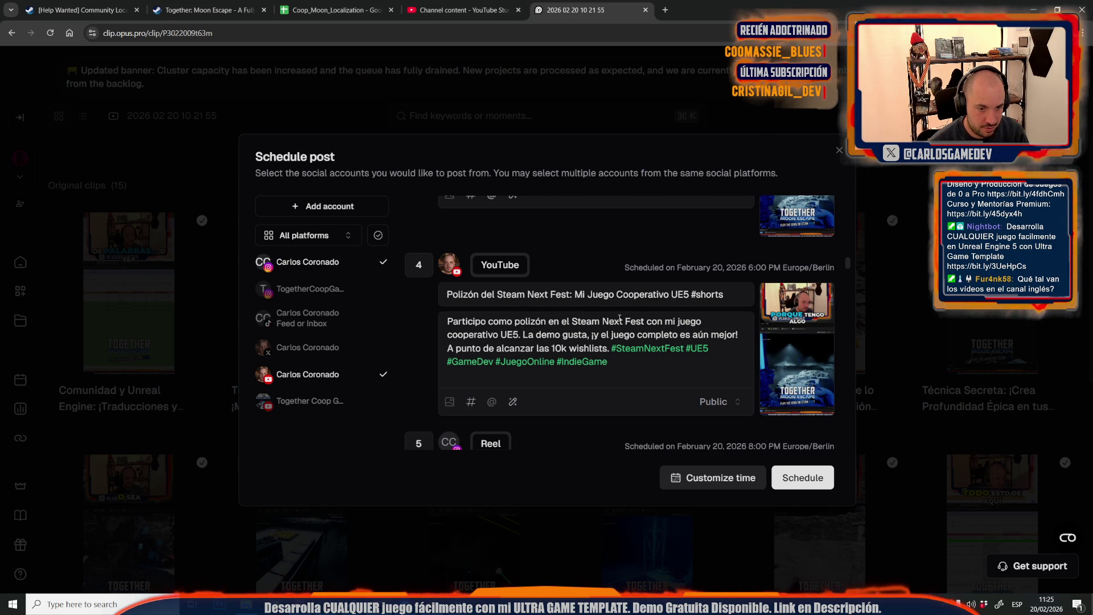
Insert 'en' before 'UE5' in post 4's YouTube description so it reads 'cooperativo en UE5'
{"action": "left_click", "coordinate": [500, 334]}
{"action": "type", "text": "en"}
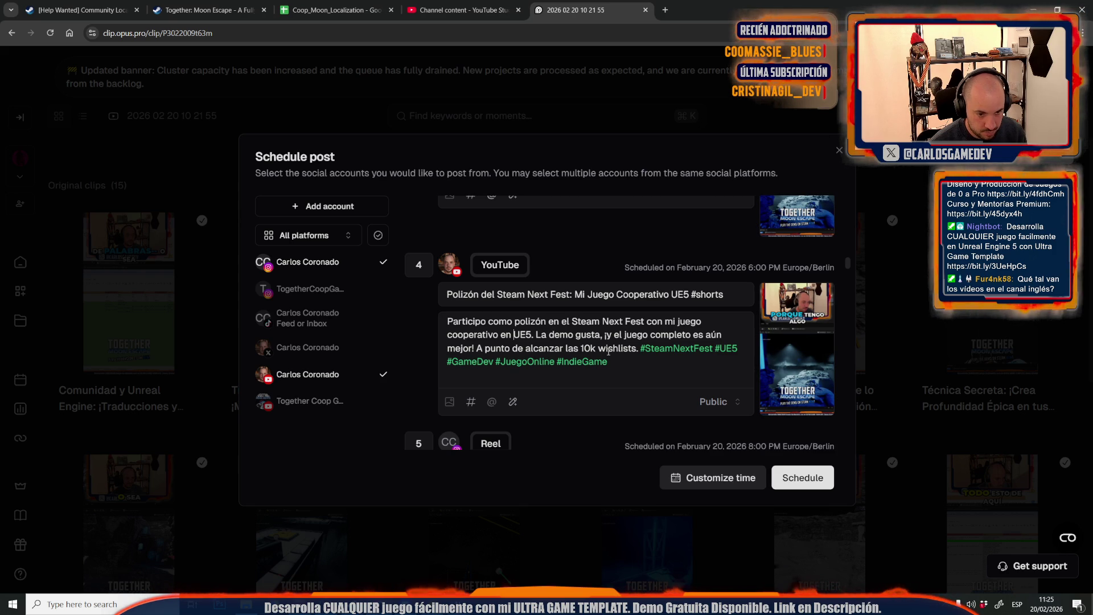
{"action": "scroll", "coordinate": [603, 353], "scroll_direction": "down", "scroll_amount": 5}
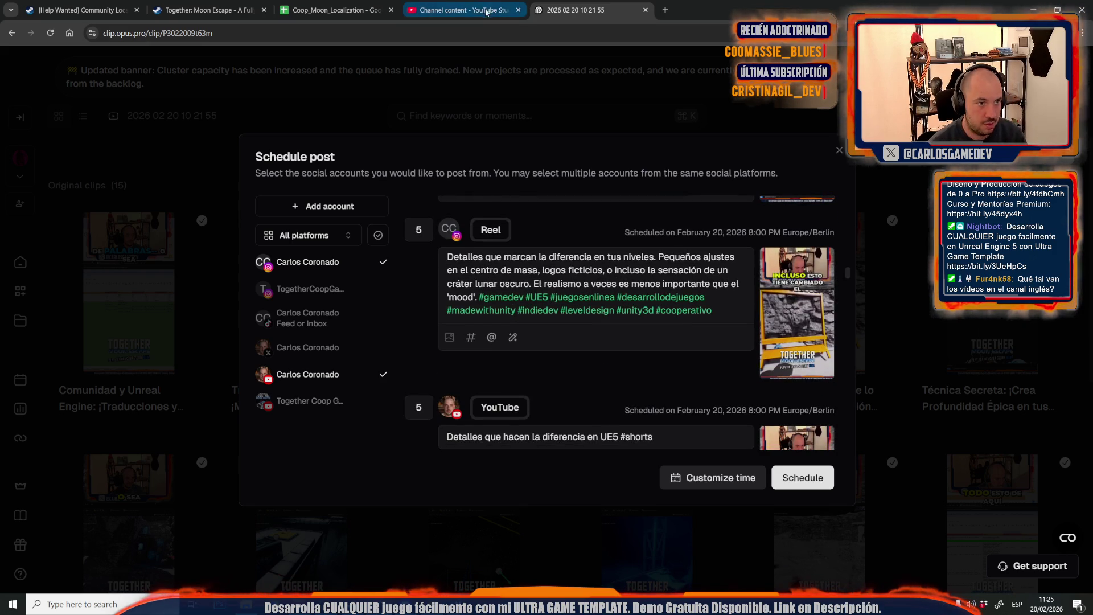
In YouTube Studio, reload Channel content and copy the pending Moon Rocks video's shareable link
{"action": "left_click", "coordinate": [486, 12]}
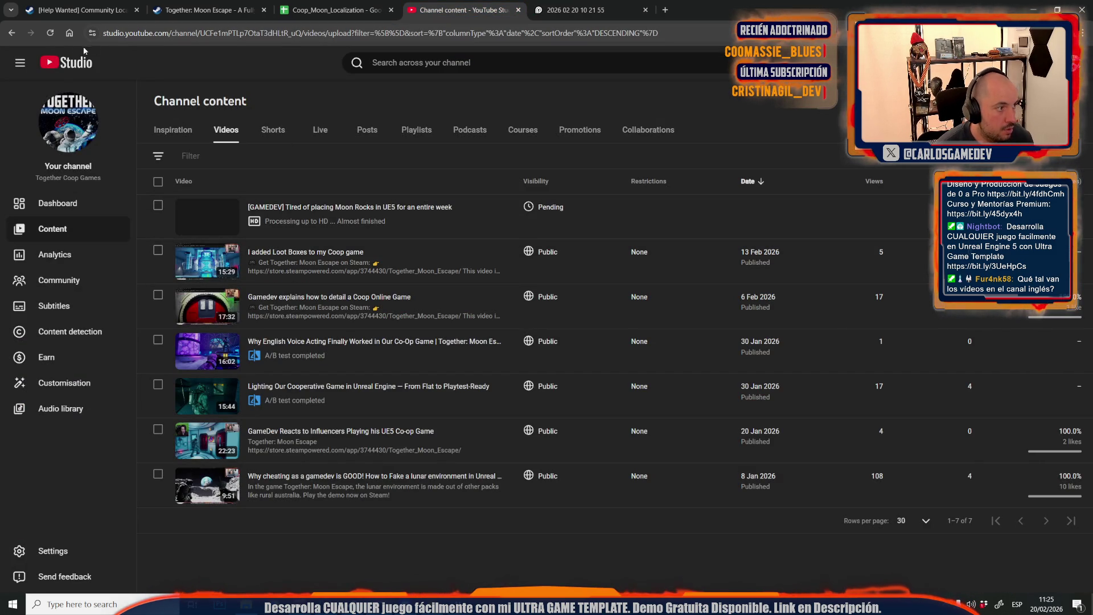
{"action": "left_click", "coordinate": [50, 32]}
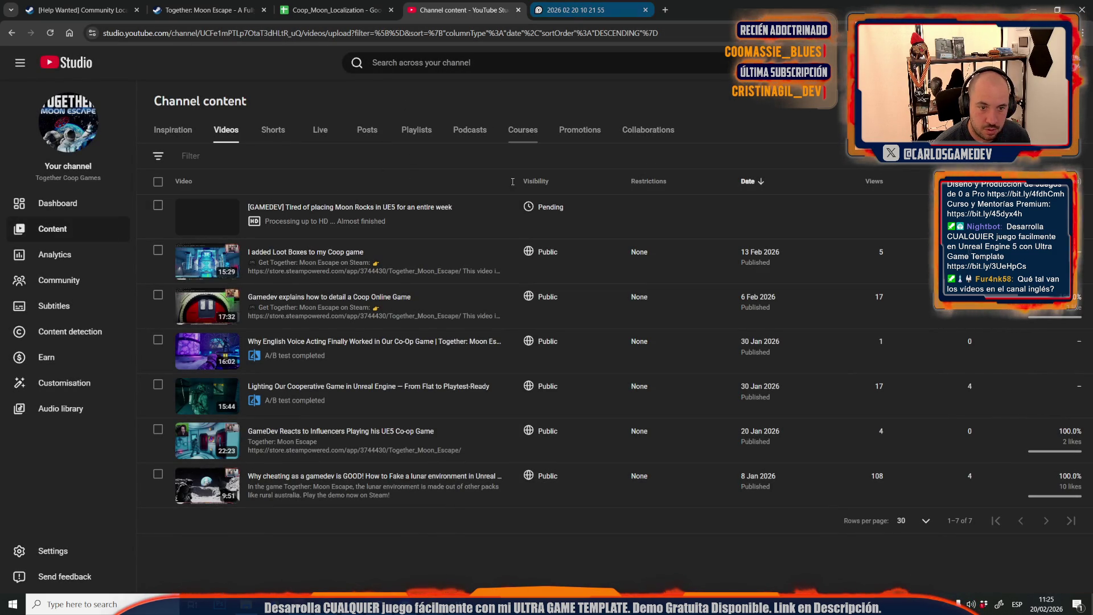
{"action": "left_click", "coordinate": [354, 225]}
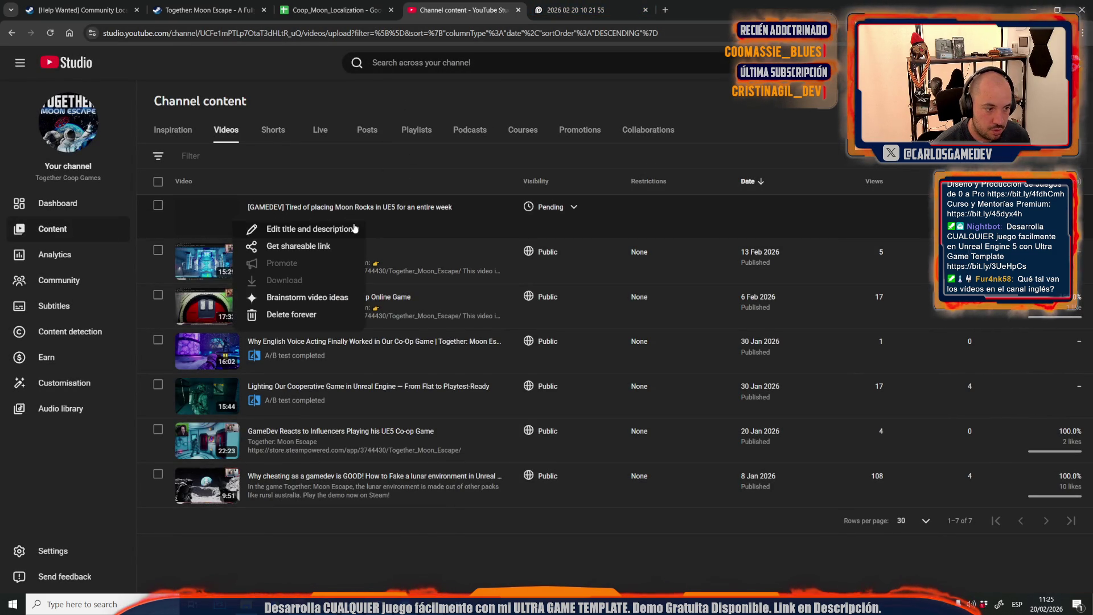
{"action": "left_click", "coordinate": [324, 250]}
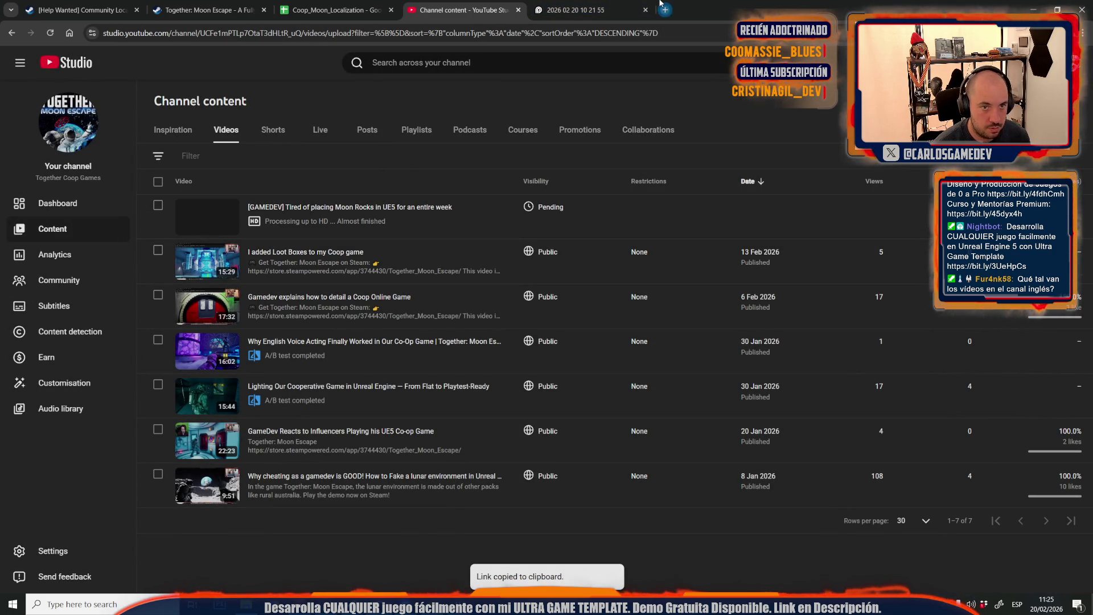
Open the copied video link in a new browser tab
{"action": "left_click", "coordinate": [664, 8]}
{"action": "key", "text": "ctrl+v"}
{"action": "key", "text": "Return"}
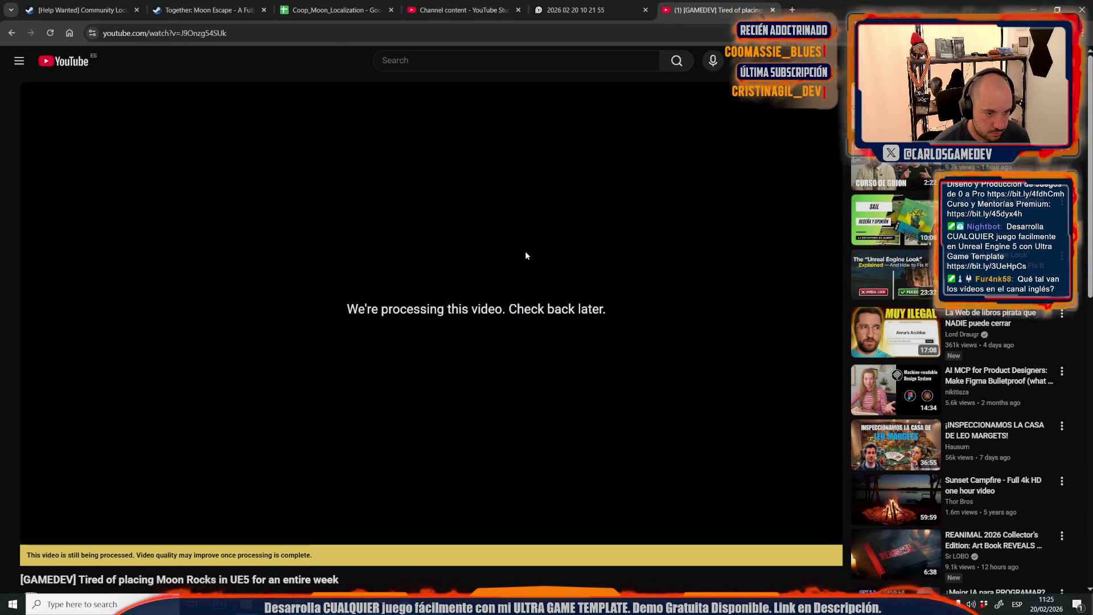
Reload the Moon Rocks watch page to check processing, close it, and return to OpusClip
{"action": "scroll", "coordinate": [525, 251], "scroll_direction": "down", "scroll_amount": 5}
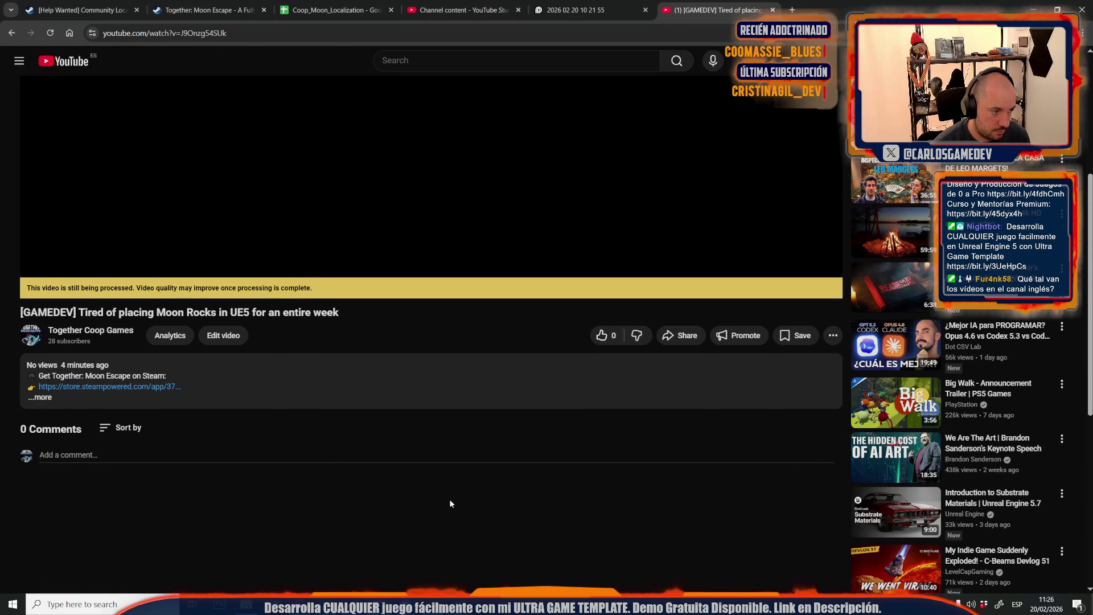
{"action": "scroll", "coordinate": [306, 244], "scroll_direction": "up", "scroll_amount": 5}
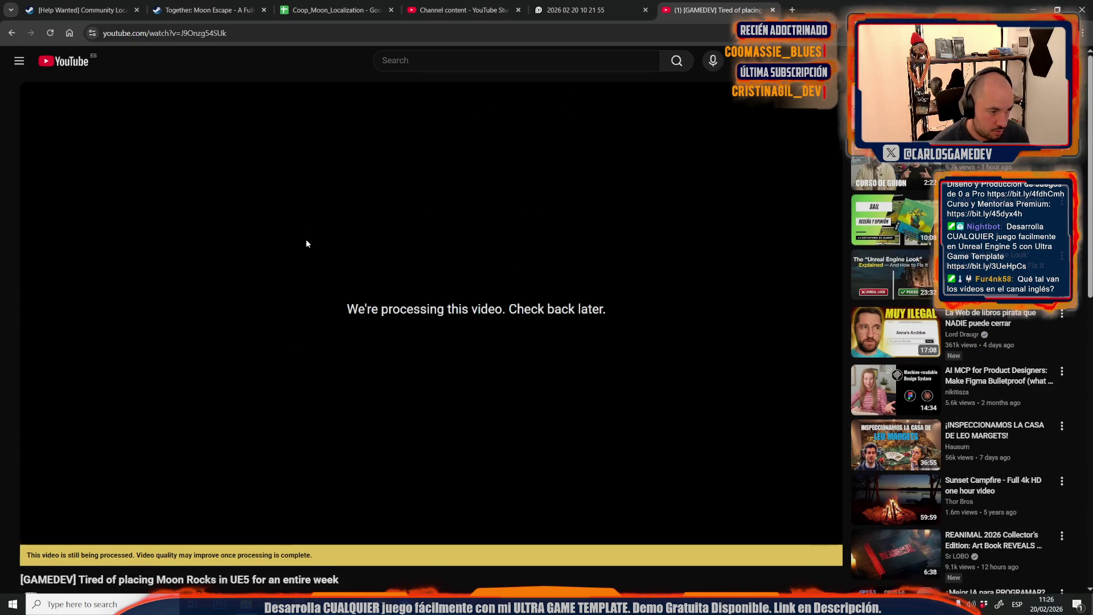
{"action": "key", "text": "F5"}
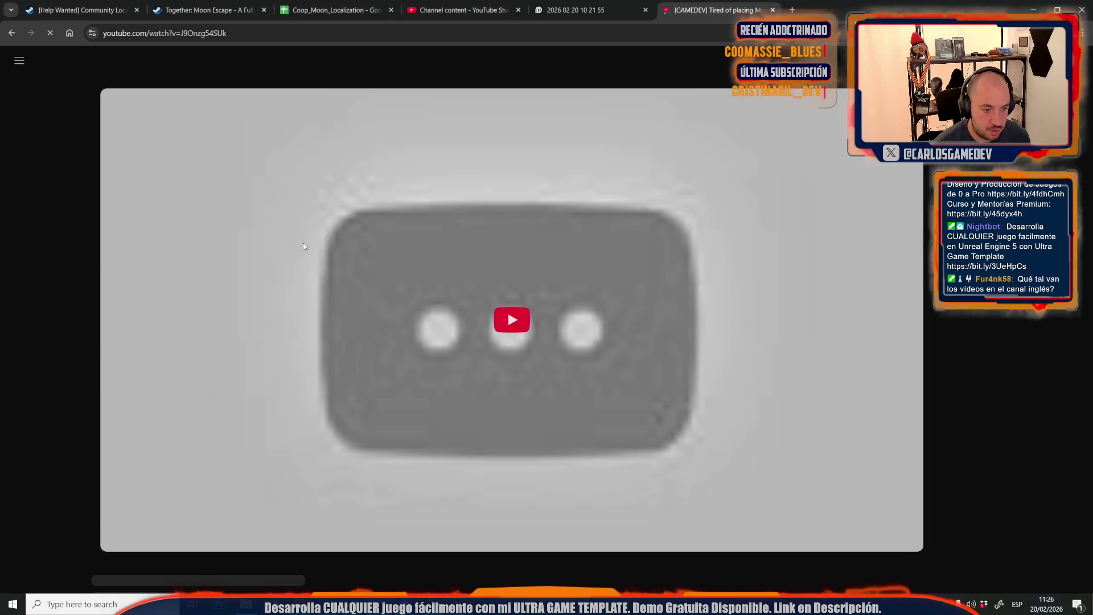
{"action": "scroll", "coordinate": [448, 316], "scroll_direction": "down", "scroll_amount": 5}
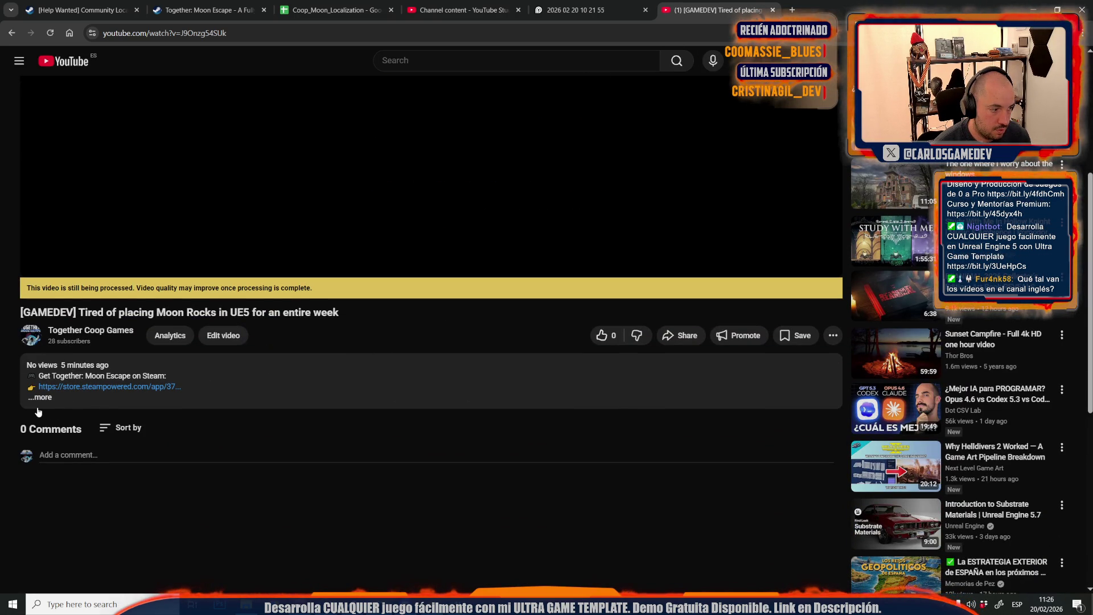
{"action": "key", "text": "ctrl+w"}
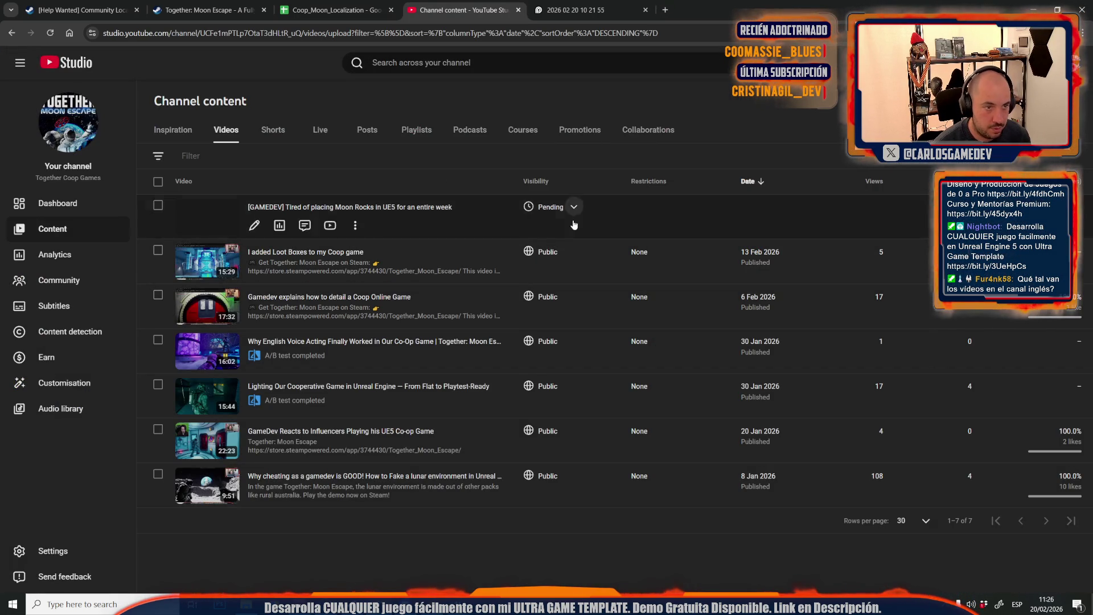
{"action": "left_click", "coordinate": [575, 9]}
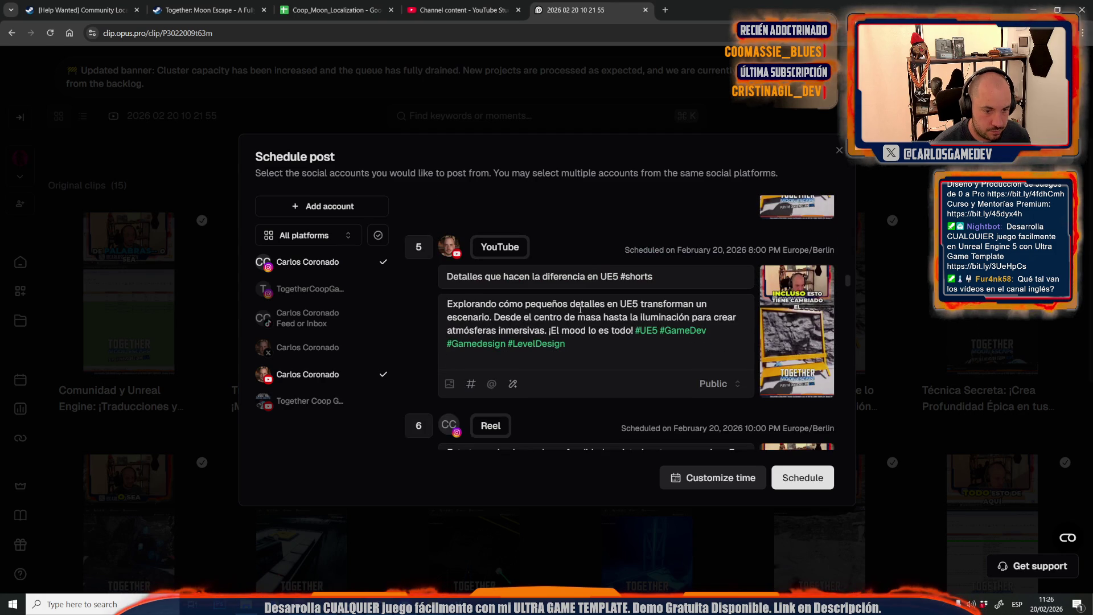
Change 'hacen' to 'marcan' in post 5's title and delete the middle of its description
{"action": "left_click_drag", "start_coordinate": [508, 276], "coordinate": [531, 276]}
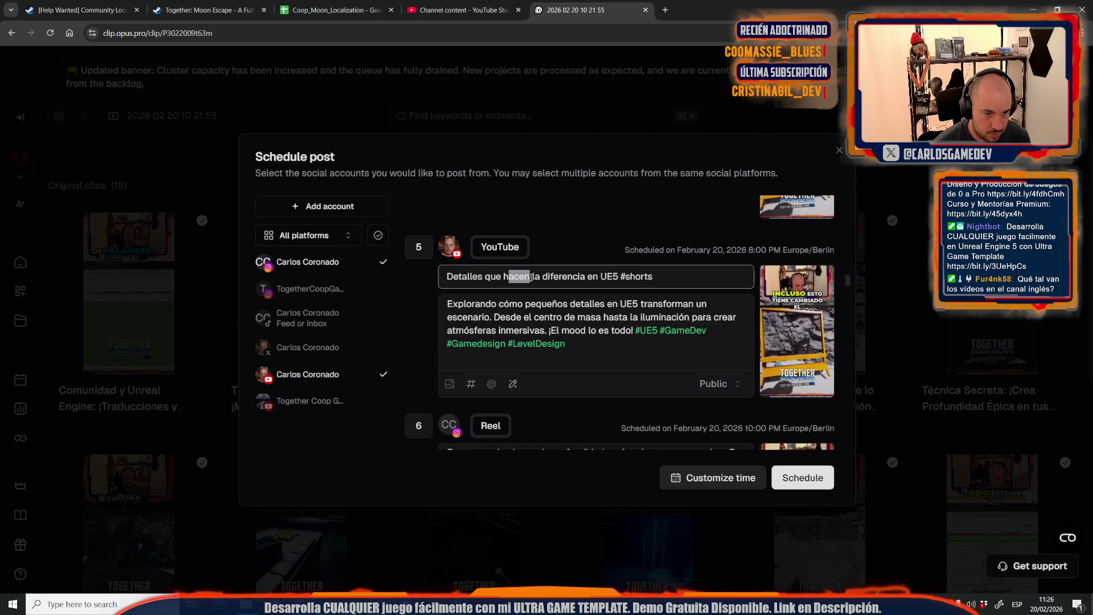
{"action": "key", "text": "BackSpace"}
{"action": "key", "text": "BackSpace"}
{"action": "type", "text": "marcan"}
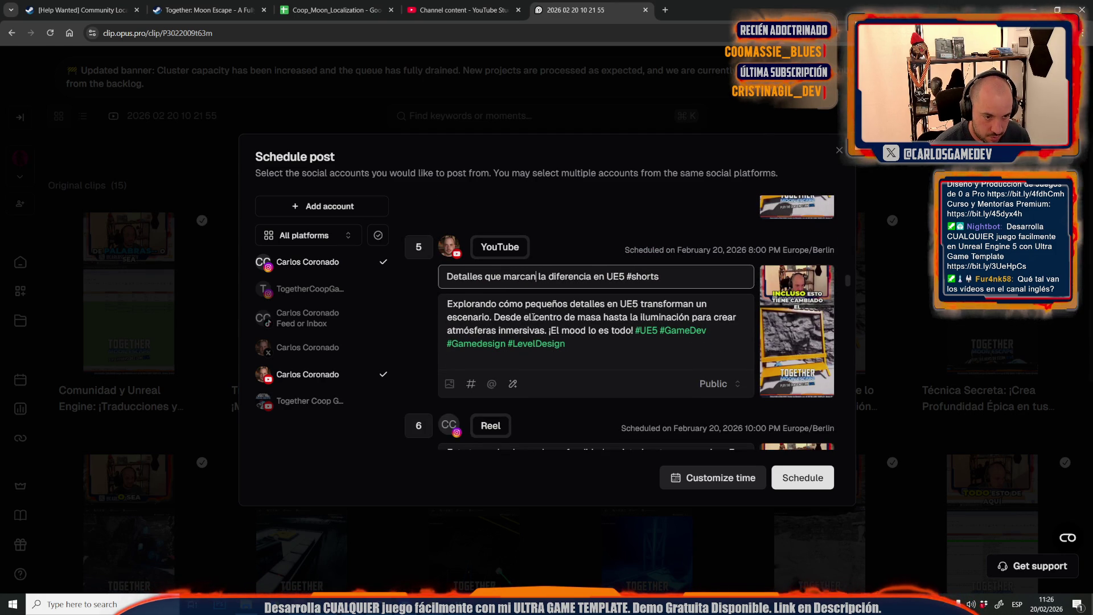
{"action": "left_click_drag", "start_coordinate": [494, 317], "coordinate": [635, 330]}
{"action": "key", "text": "BackSpace"}
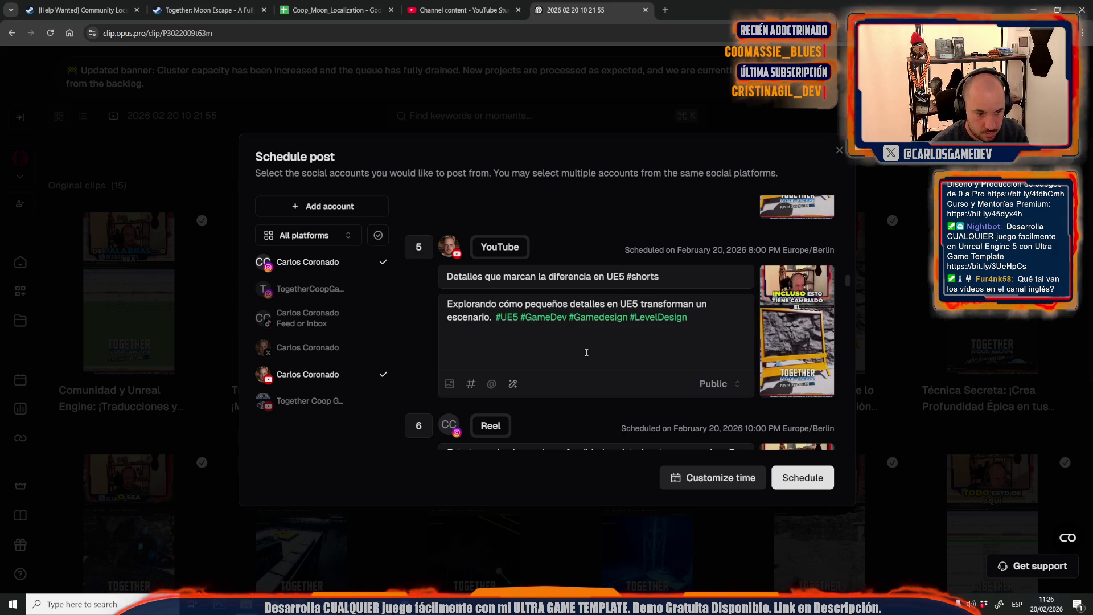
{"action": "scroll", "coordinate": [586, 352], "scroll_direction": "down", "scroll_amount": 4}
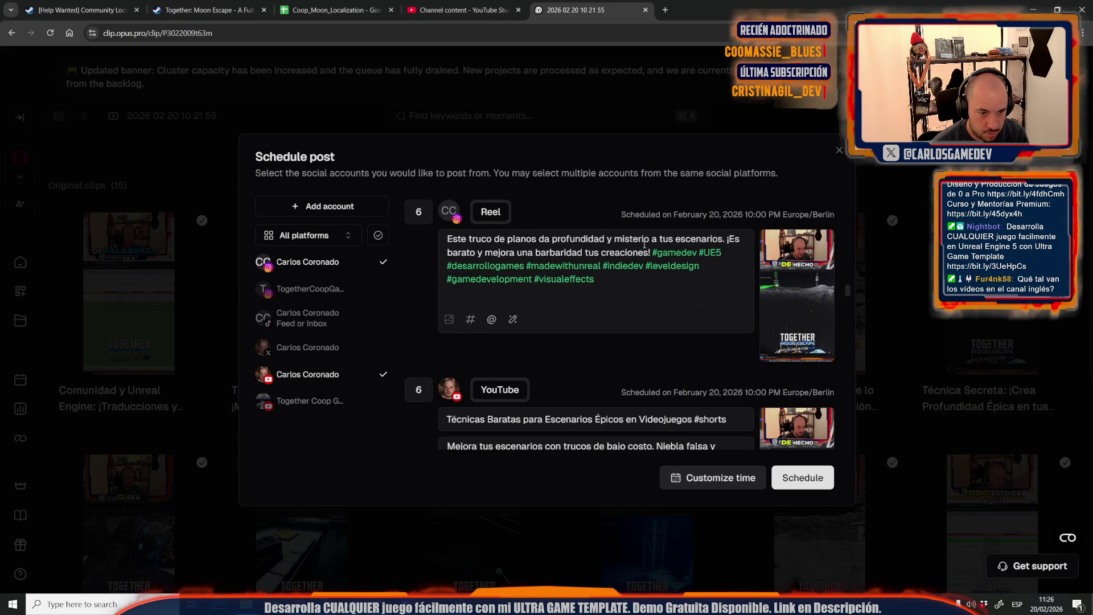
Replace post 6's Reel caption text before the hashtags with 'Trucaso para dar profundidad'
{"action": "left_click_drag", "start_coordinate": [650, 252], "coordinate": [366, 217]}
{"action": "type", "text": "Truca"}
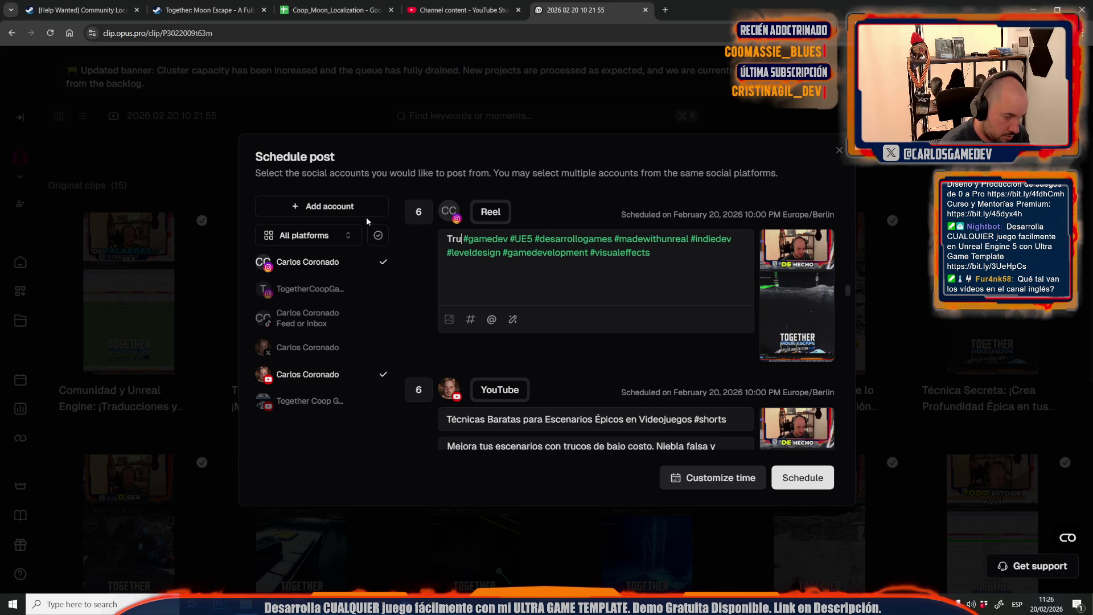
{"action": "type", "text": "so para dar p"}
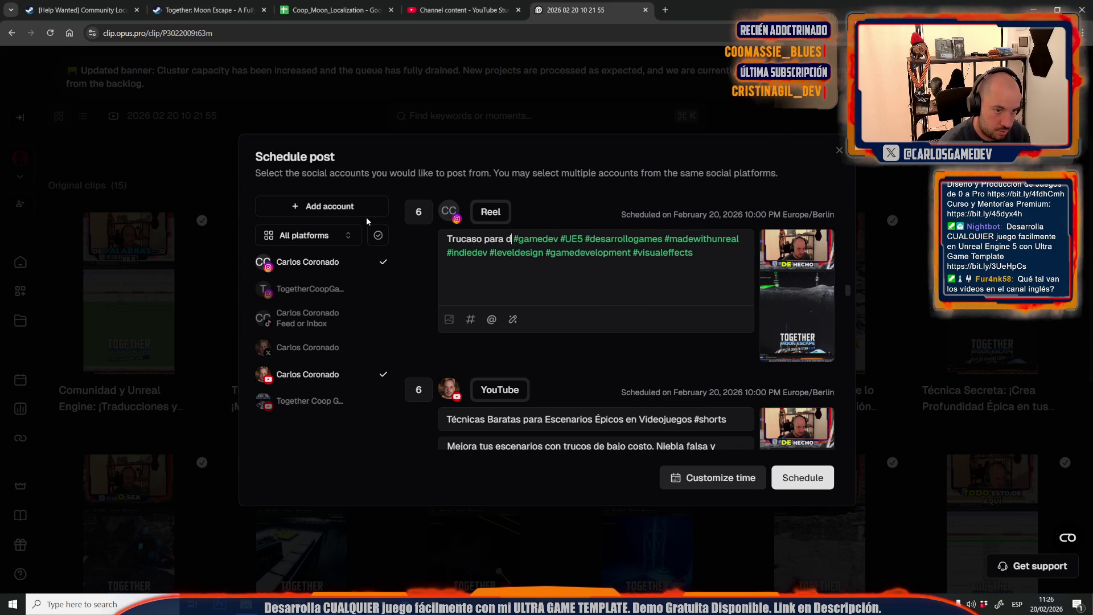
{"action": "type", "text": "rofundidad"}
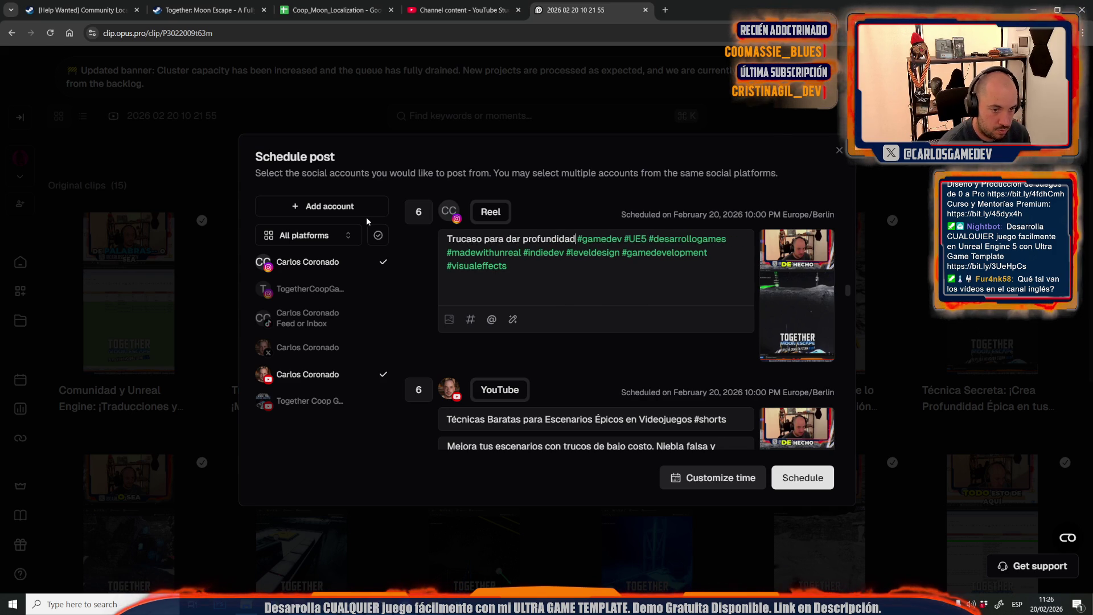
{"action": "scroll", "coordinate": [668, 321], "scroll_direction": "down", "scroll_amount": 2}
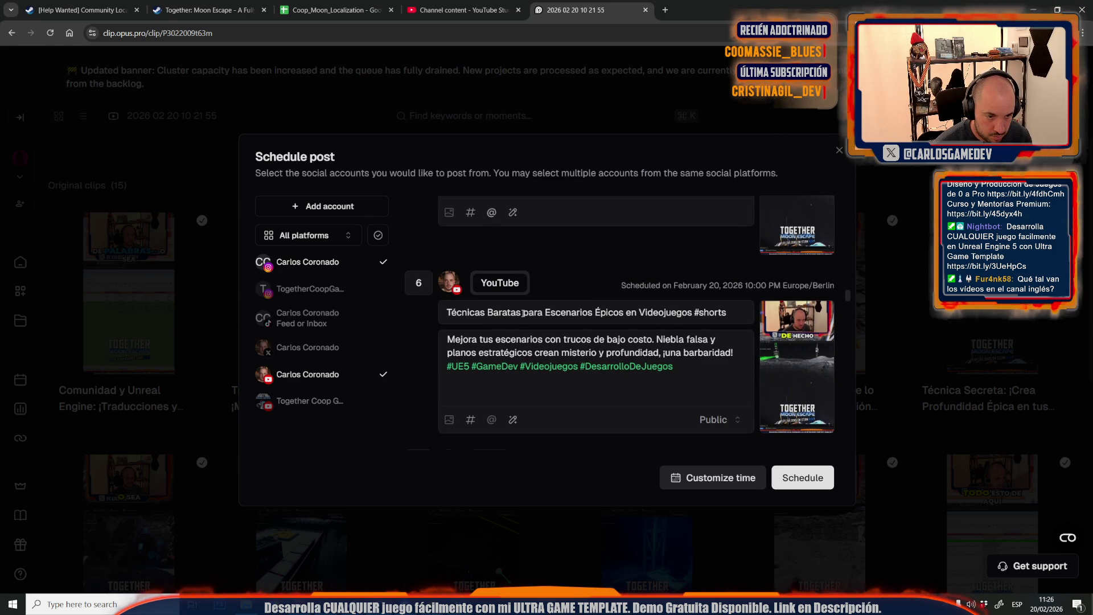
Retitle post 6's short: drop 'Épicos', replace 'Técnicas' with 'Niebla', make 'Baratas' singular
{"action": "mouse_move", "coordinate": [597, 312]}
{"action": "left_mouse_down"}
{"action": "mouse_move", "coordinate": [637, 311]}
{"action": "mouse_move", "coordinate": [625, 312]}
{"action": "left_mouse_up"}
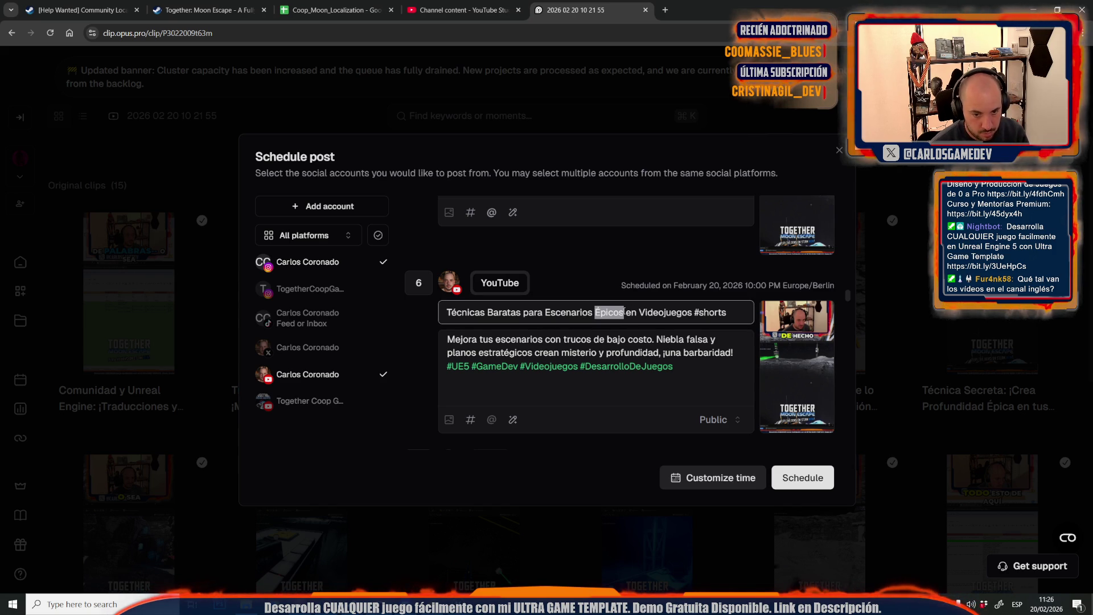
{"action": "key", "text": "BackSpace"}
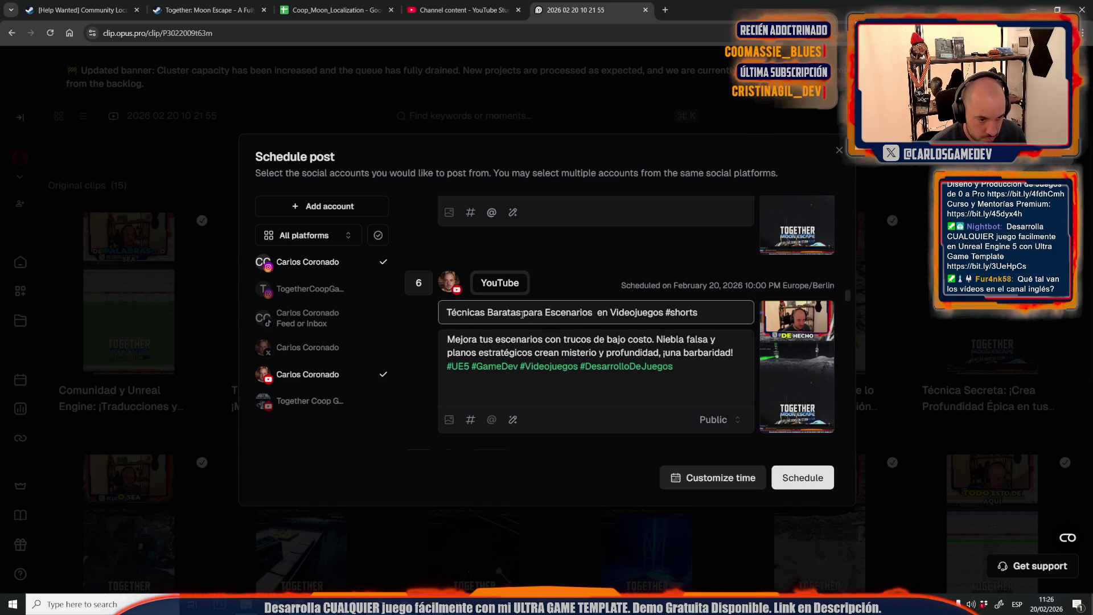
{"action": "left_click_drag", "start_coordinate": [485, 312], "coordinate": [316, 301]}
{"action": "type", "text": "Niebla"}
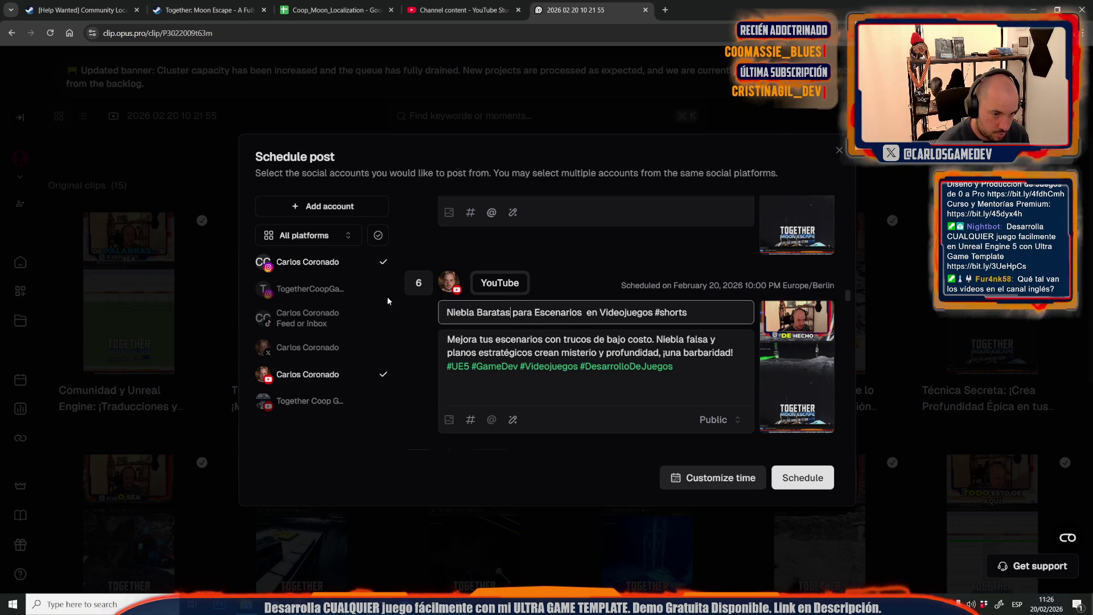
{"action": "key", "text": "BackSpace"}
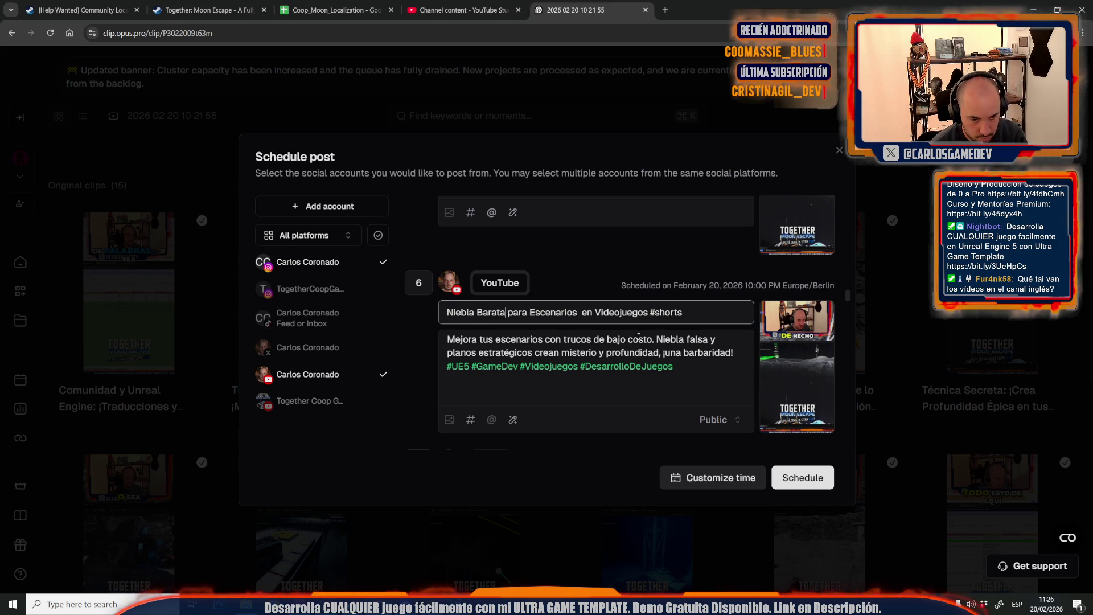
Trim post 6's YouTube description, removing its first sentence, 'misterio y' and '¡una barbaridad!'
{"action": "left_click_drag", "start_coordinate": [653, 338], "coordinate": [446, 340]}
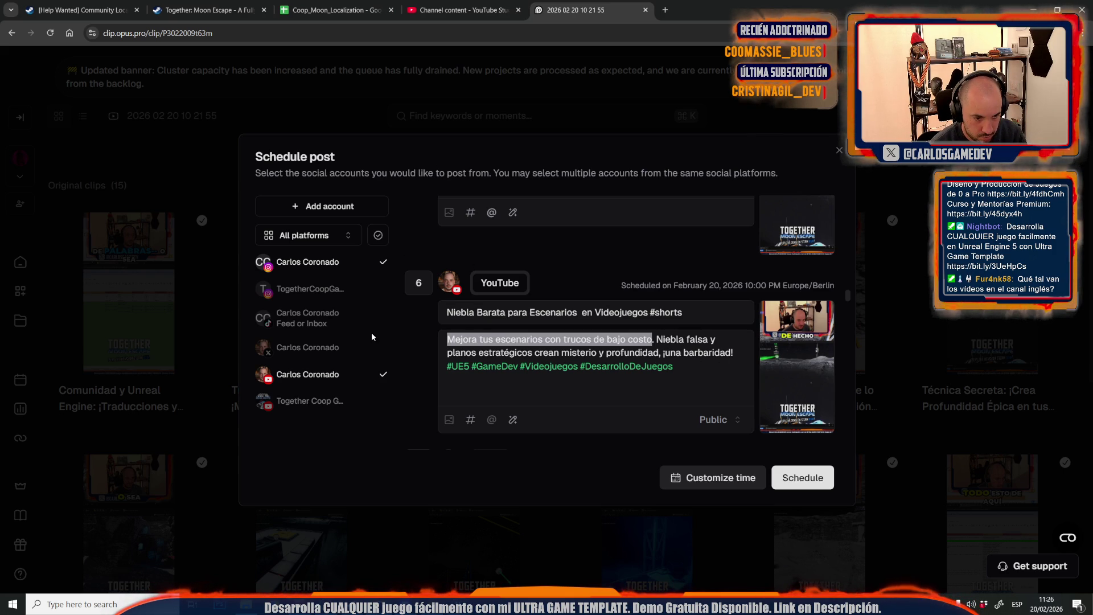
{"action": "key", "text": "BackSpace"}
{"action": "key", "text": "Delete"}
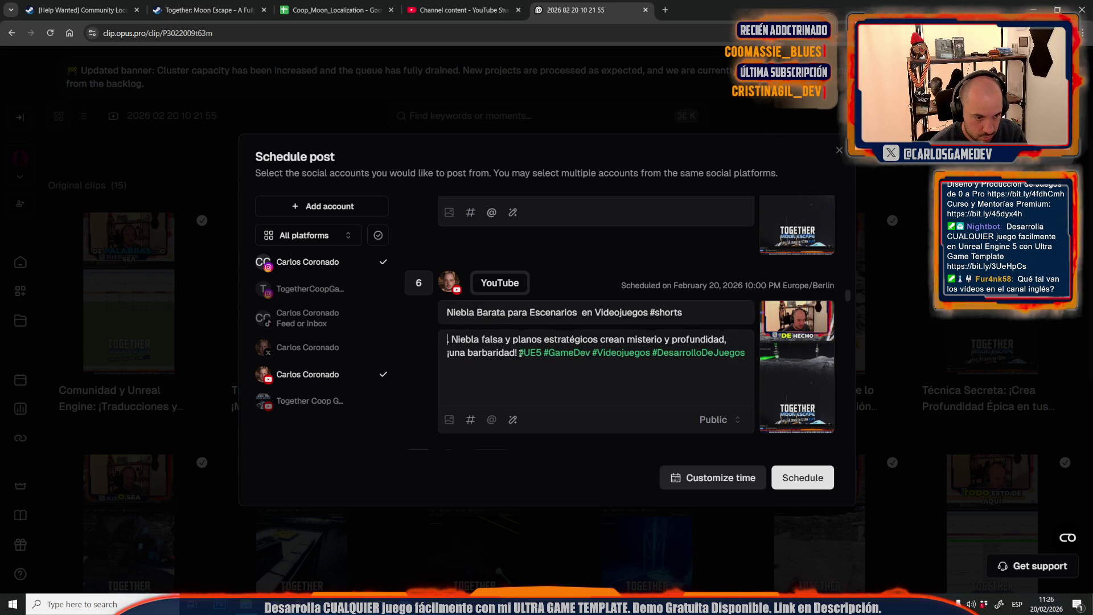
{"action": "left_click_drag", "start_coordinate": [517, 352], "coordinate": [600, 340]}
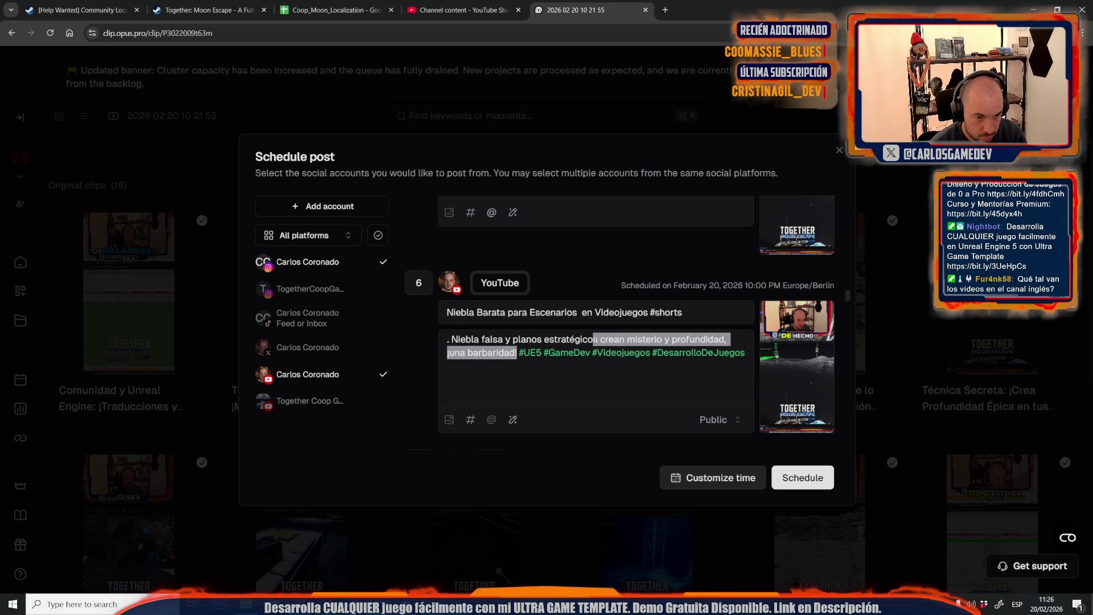
{"action": "left_click", "coordinate": [597, 339]}
{"action": "left_click_drag", "start_coordinate": [669, 339], "coordinate": [625, 339]}
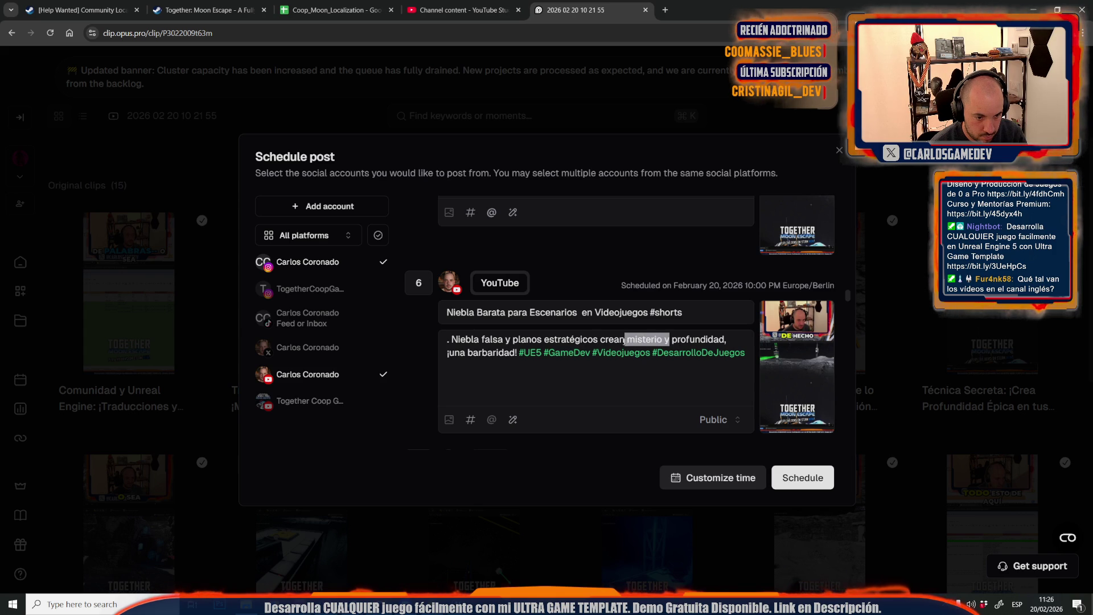
{"action": "key", "text": "BackSpace"}
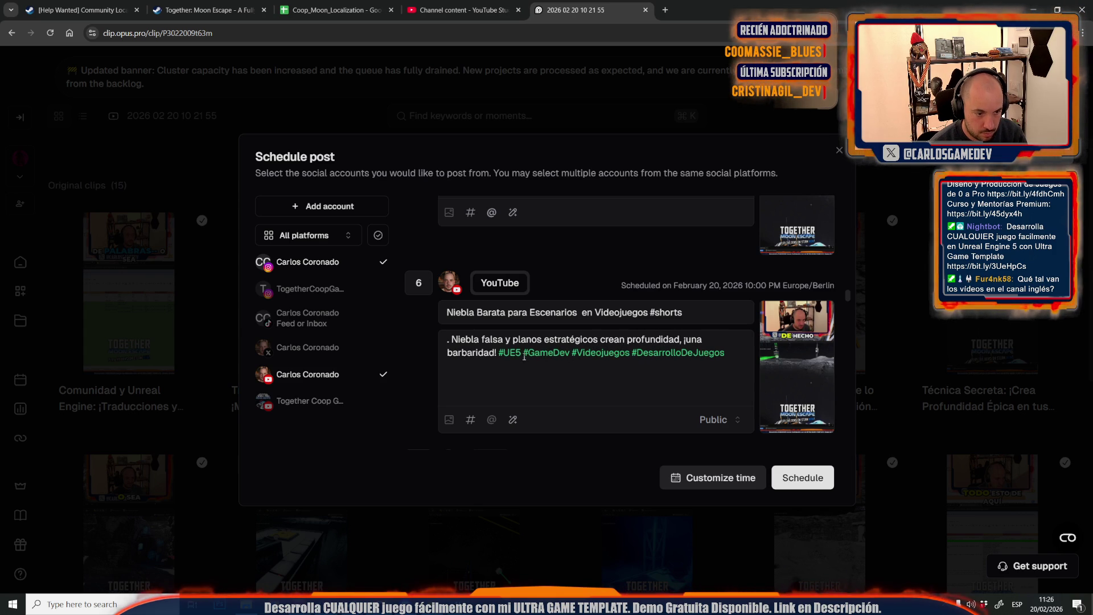
{"action": "left_click_drag", "start_coordinate": [496, 353], "coordinate": [680, 339]}
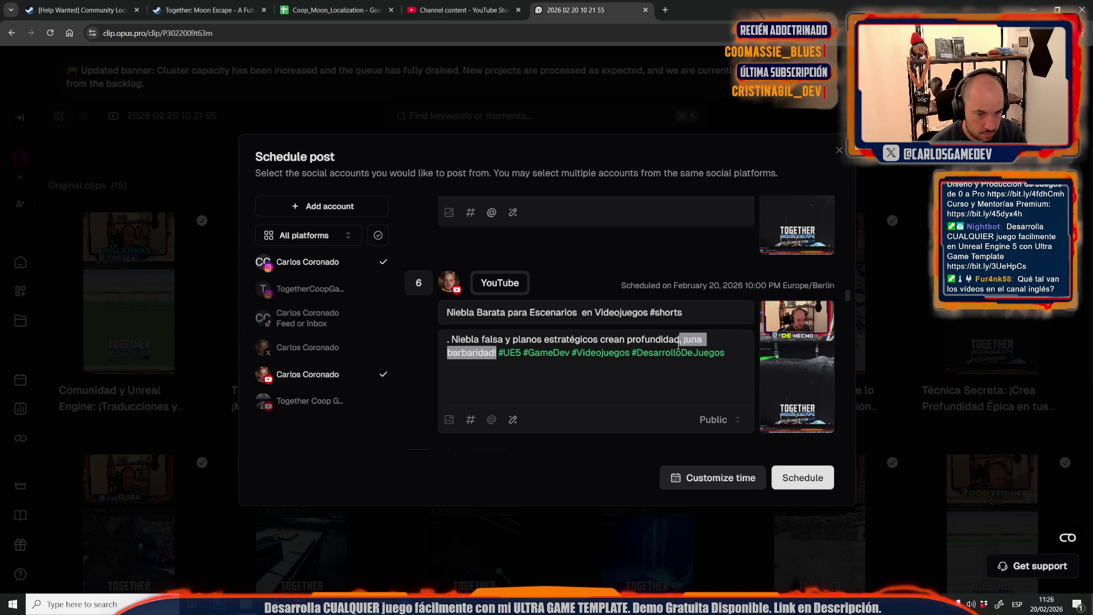
{"action": "key", "text": "BackSpace"}
Cut the opening and lunar-fishing sentences from post 7's Reel caption and its description's opening
{"action": "scroll", "coordinate": [576, 383], "scroll_direction": "down", "scroll_amount": 5}
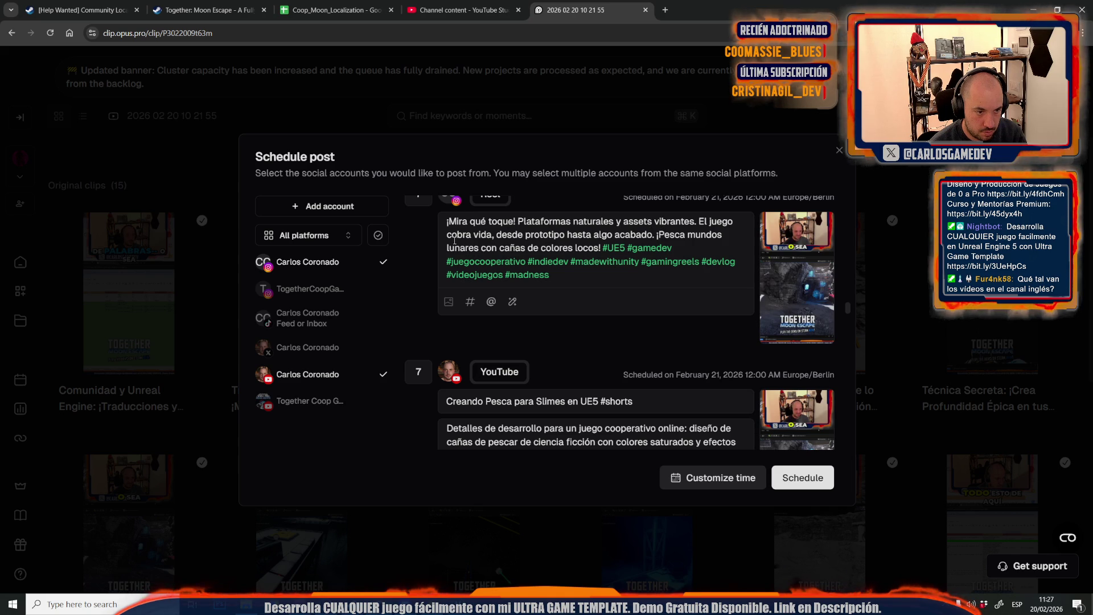
{"action": "scroll", "coordinate": [666, 228], "scroll_direction": "up", "scroll_amount": 4}
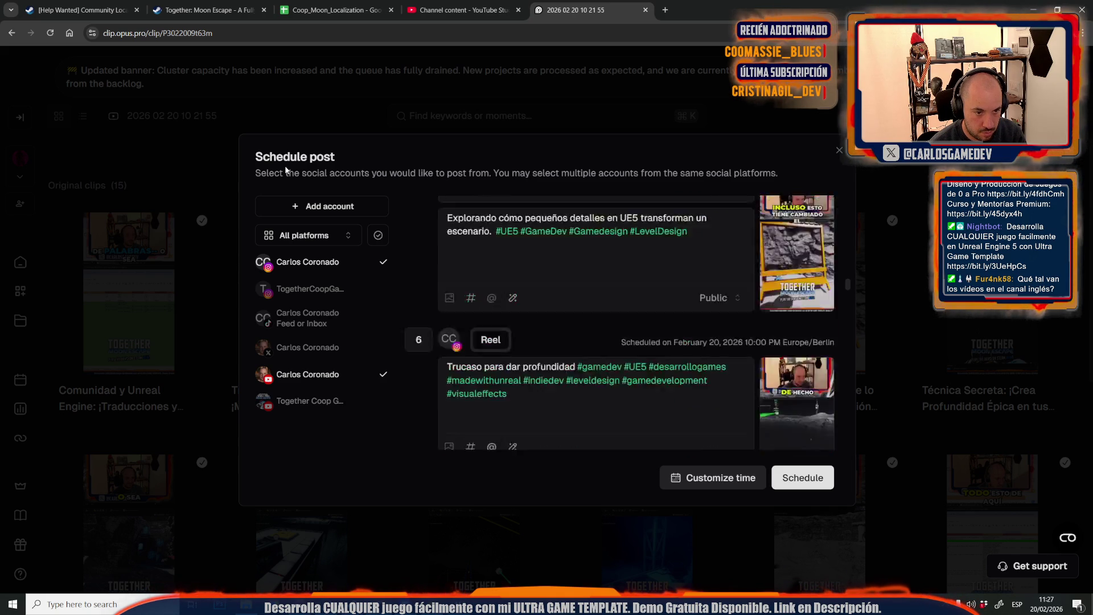
{"action": "scroll", "coordinate": [535, 283], "scroll_direction": "down", "scroll_amount": 8}
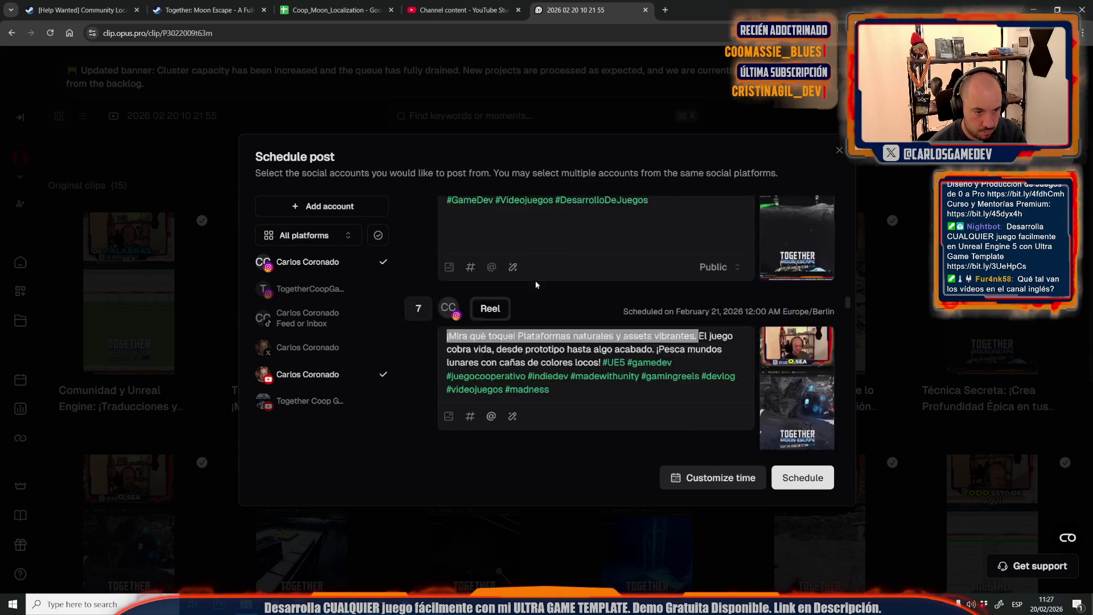
{"action": "key", "text": "BackSpace"}
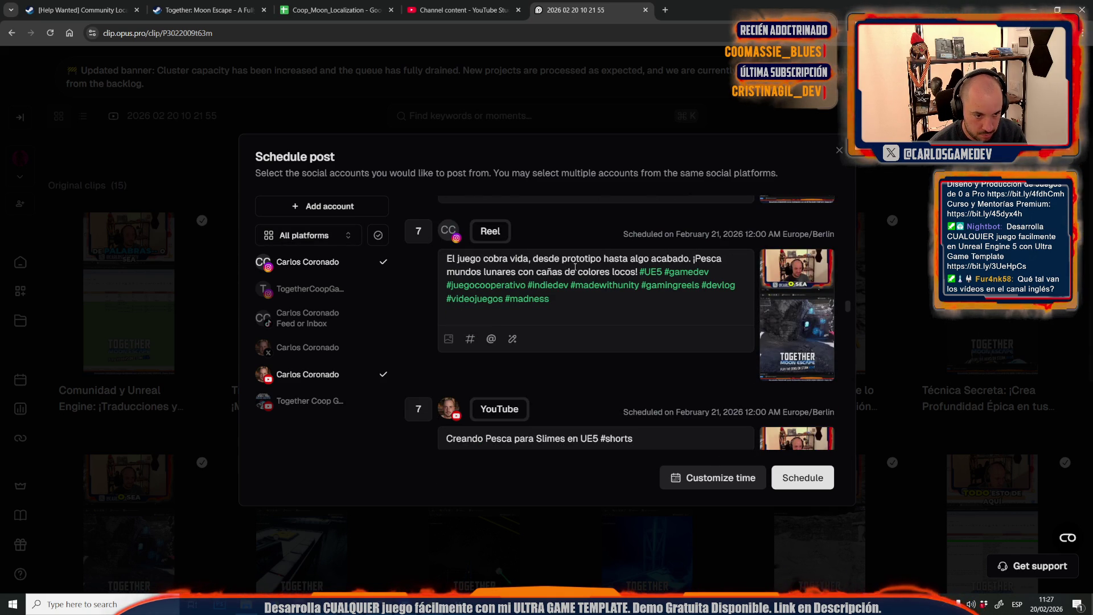
{"action": "mouse_move", "coordinate": [691, 259]}
{"action": "left_mouse_down"}
{"action": "mouse_move", "coordinate": [722, 259]}
{"action": "mouse_move", "coordinate": [600, 273]}
{"action": "mouse_move", "coordinate": [641, 273]}
{"action": "left_mouse_up"}
{"action": "key", "text": "BackSpace"}
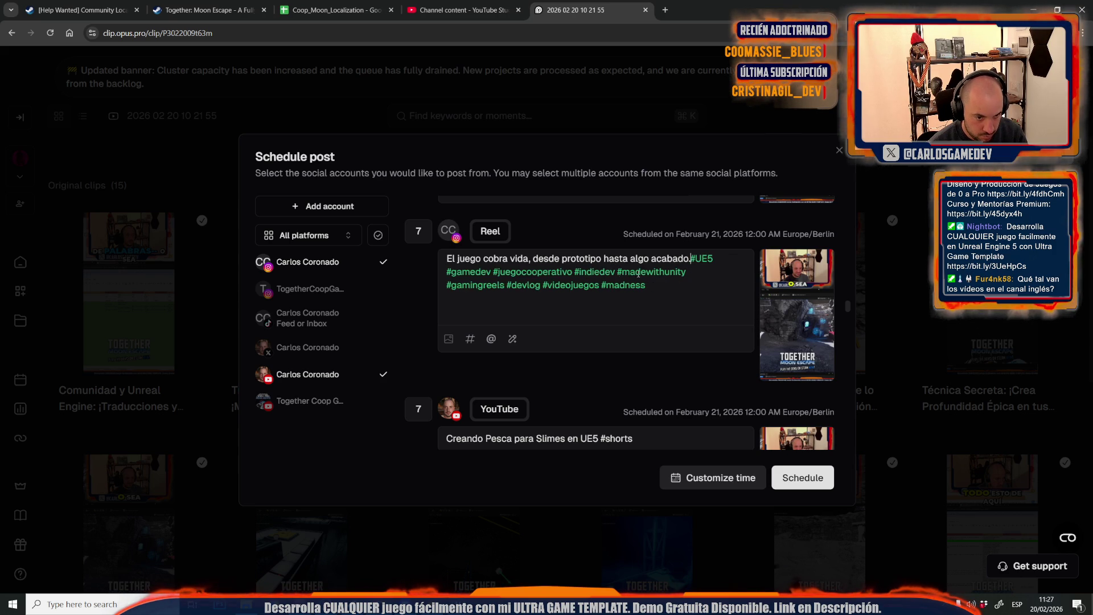
{"action": "scroll", "coordinate": [563, 300], "scroll_direction": "down", "scroll_amount": 2}
{"action": "scroll", "coordinate": [563, 301], "scroll_direction": "up", "scroll_amount": 2}
{"action": "scroll", "coordinate": [563, 301], "scroll_direction": "down", "scroll_amount": 3}
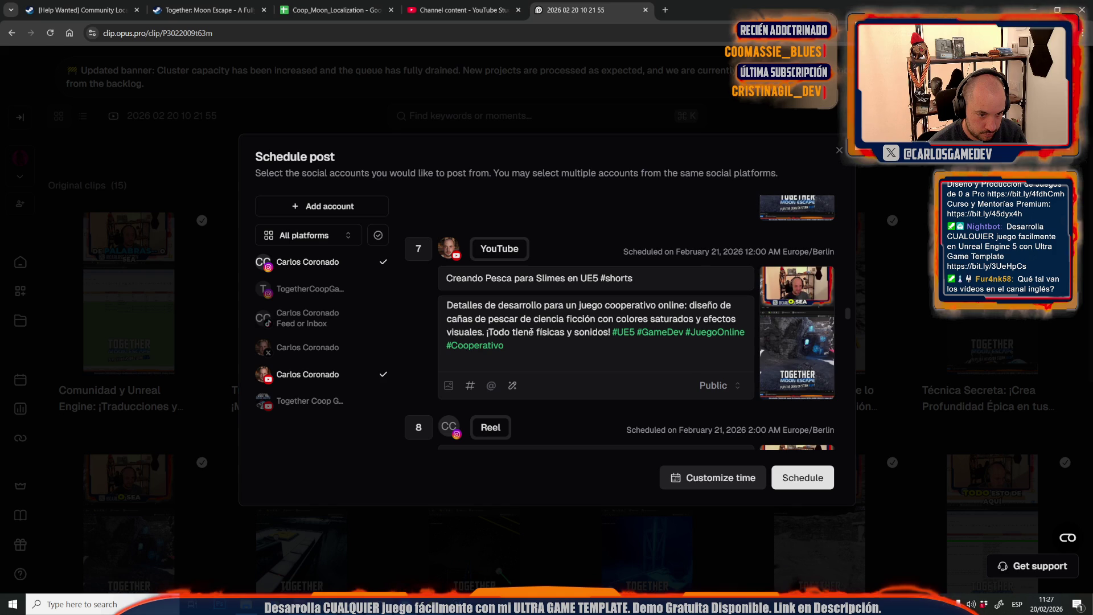
{"action": "left_click_drag", "start_coordinate": [487, 333], "coordinate": [420, 304]}
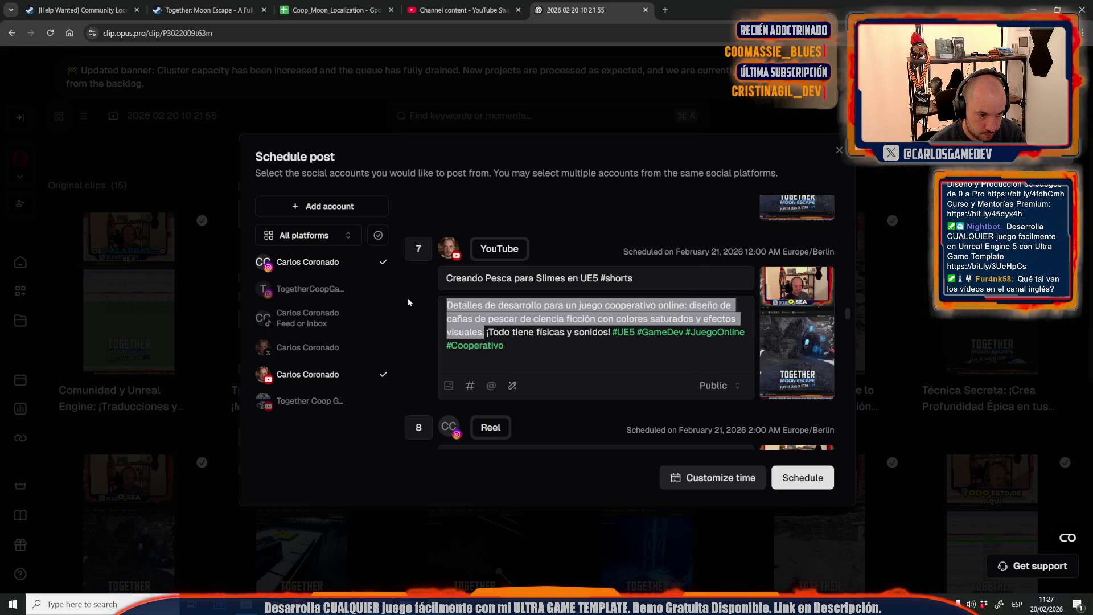
{"action": "key", "text": "BackSpace"}
Remove the lights sentence, post 8's description opener, and '¡Un nivel que te dejará sin aliento!'
{"action": "scroll", "coordinate": [512, 343], "scroll_direction": "down", "scroll_amount": 1}
{"action": "scroll", "coordinate": [512, 344], "scroll_direction": "down", "scroll_amount": 3}
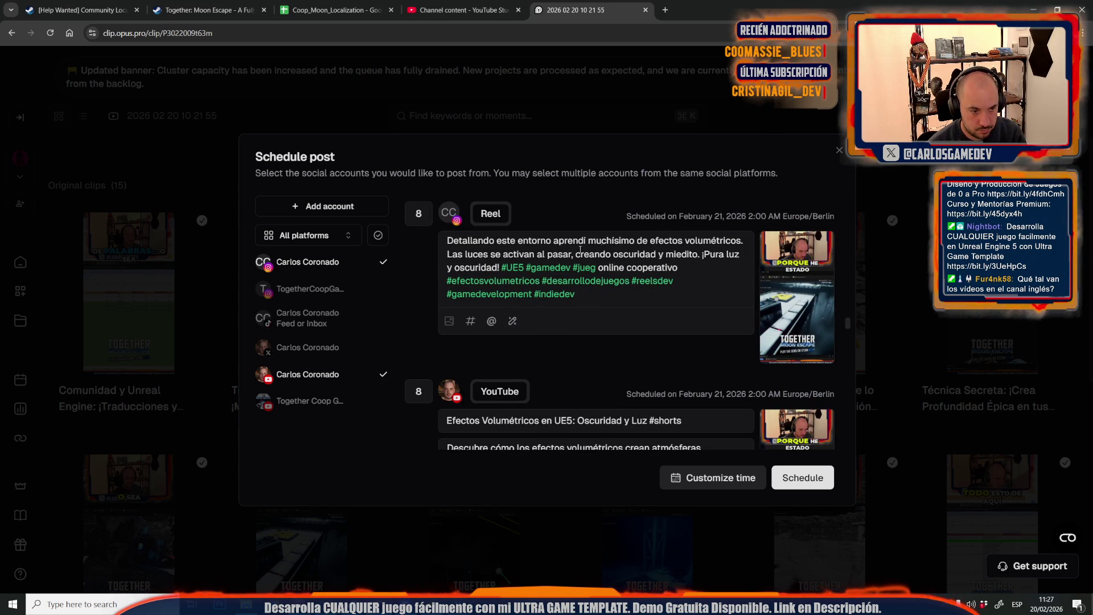
{"action": "left_click_drag", "start_coordinate": [449, 254], "coordinate": [501, 268]}
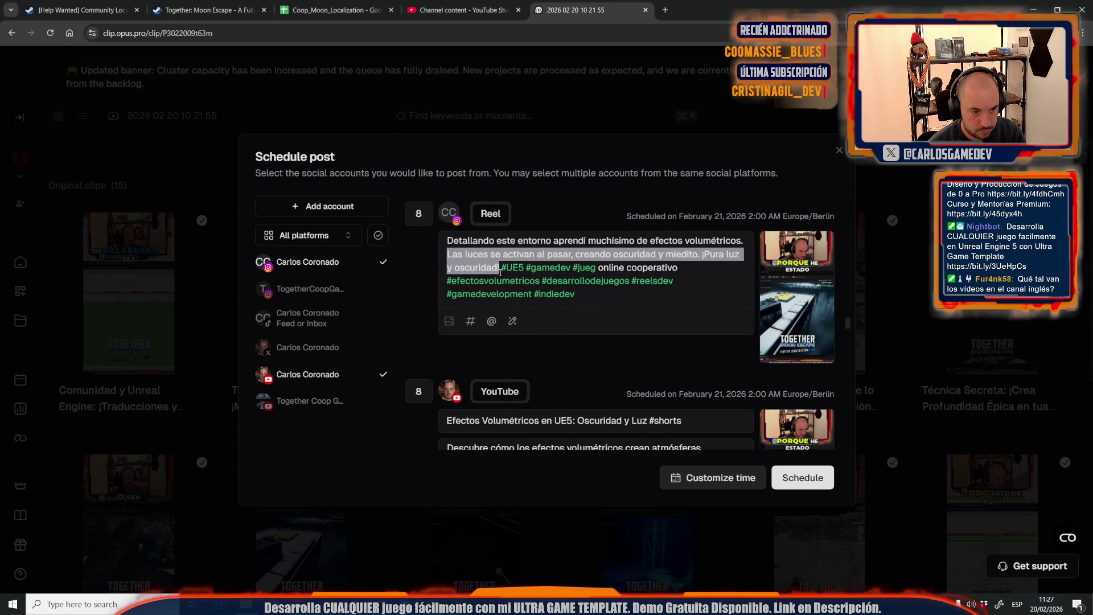
{"action": "key", "text": "BackSpace"}
{"action": "scroll", "coordinate": [487, 275], "scroll_direction": "down", "scroll_amount": 2}
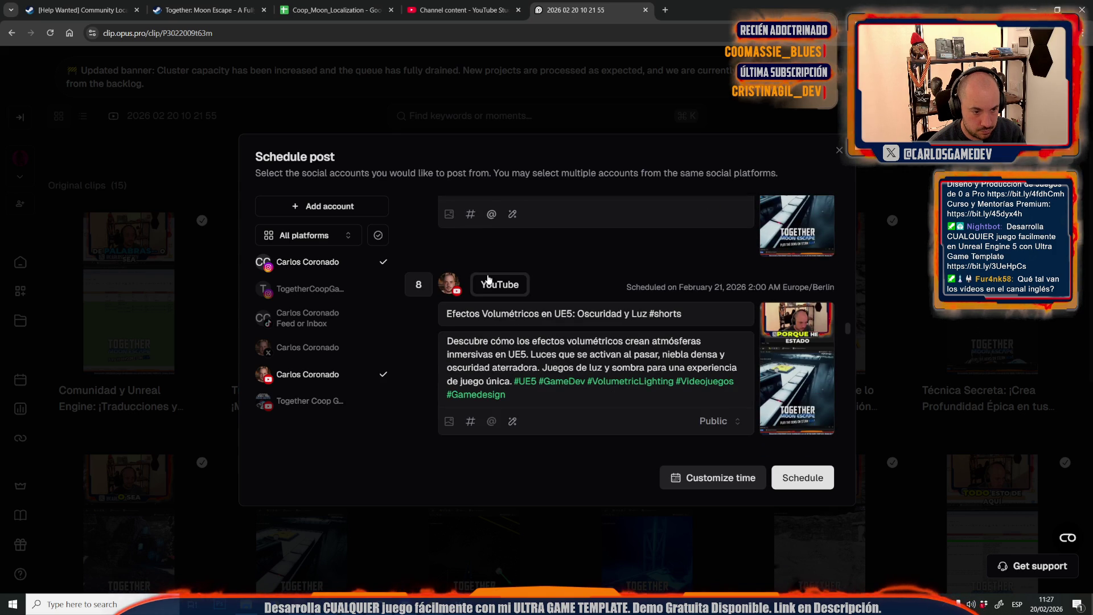
{"action": "scroll", "coordinate": [488, 277], "scroll_direction": "down", "scroll_amount": 1}
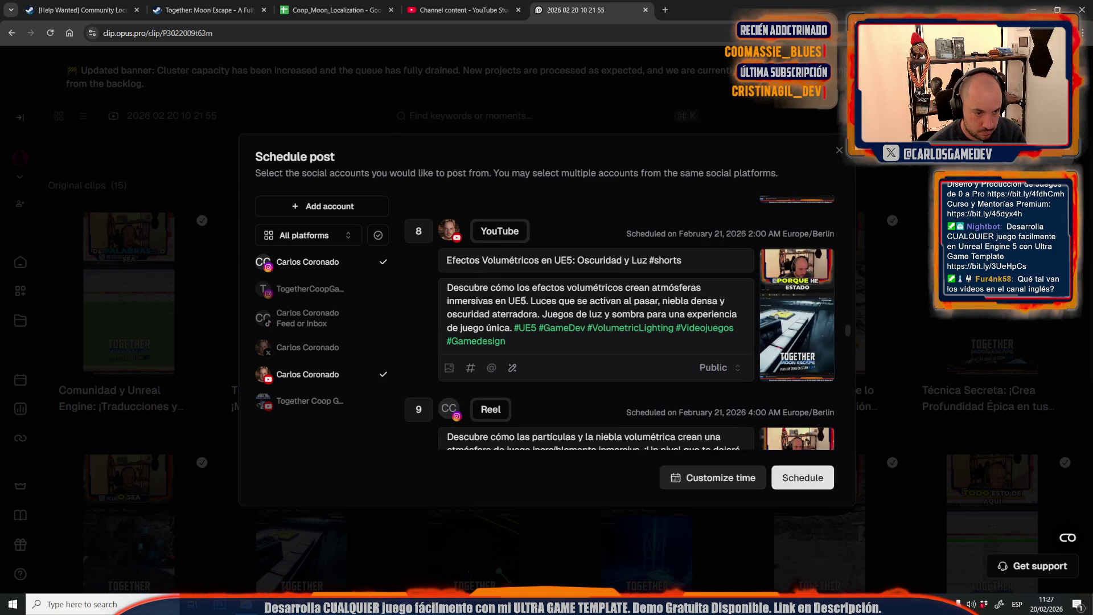
{"action": "left_click_drag", "start_coordinate": [532, 300], "coordinate": [446, 287]}
{"action": "key", "text": "BackSpace"}
{"action": "scroll", "coordinate": [527, 327], "scroll_direction": "down", "scroll_amount": 3}
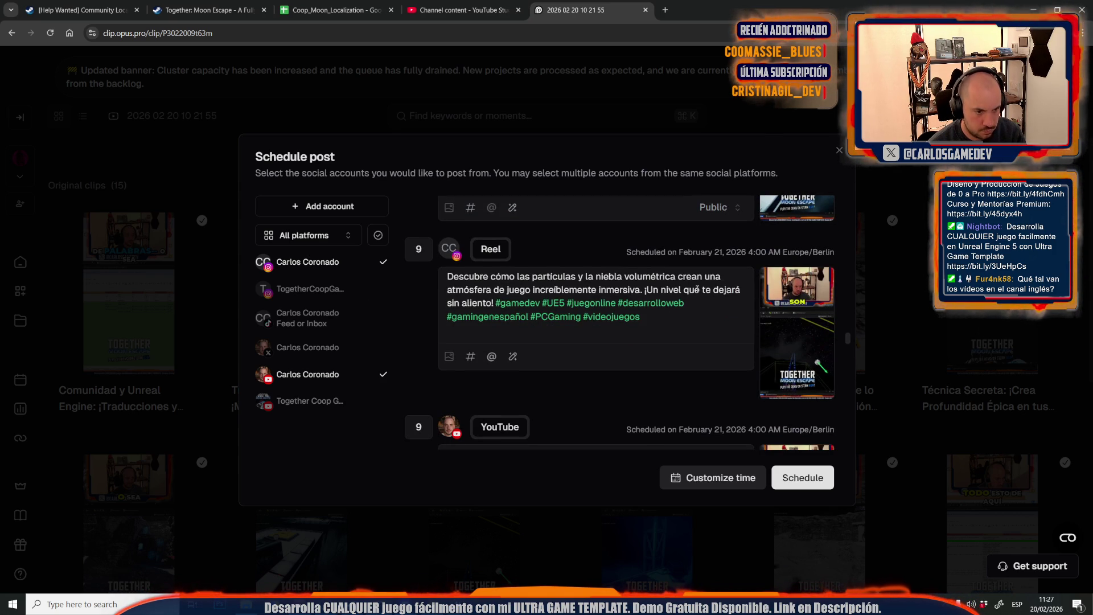
{"action": "mouse_move", "coordinate": [644, 290]}
{"action": "left_mouse_down"}
{"action": "mouse_move", "coordinate": [618, 305]}
{"action": "mouse_move", "coordinate": [495, 306]}
{"action": "left_mouse_up"}
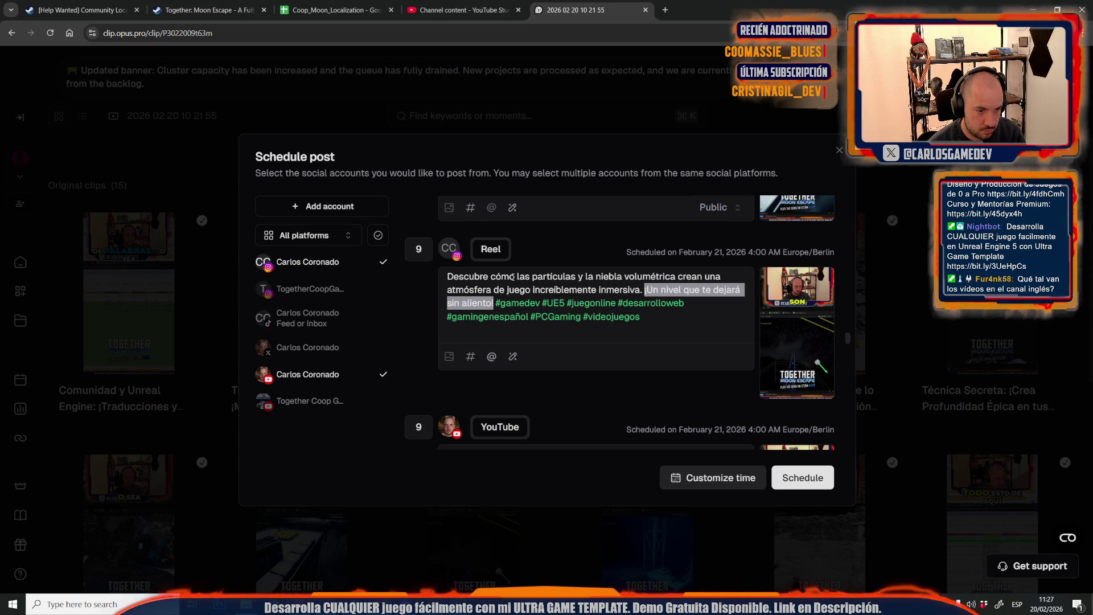
{"action": "key", "text": "BackSpace"}
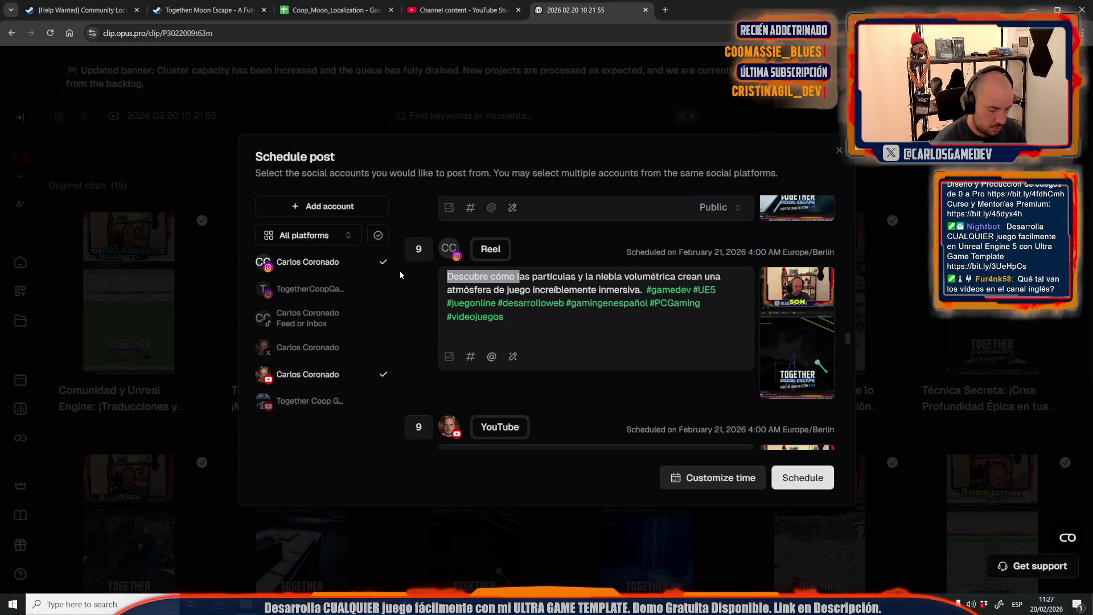
Delete 'increíblemente' and the closing 'Transforma la oscuridad' sentence from post 9
{"action": "type", "text": "L"}
{"action": "double_click", "coordinate": [506, 290]}
{"action": "key", "text": "BackSpace"}
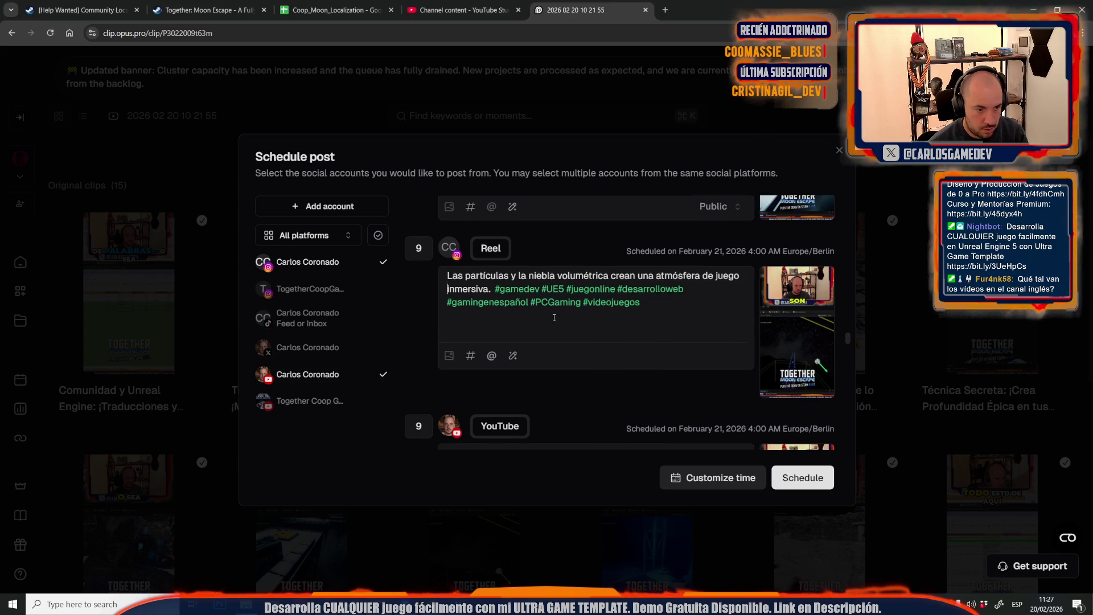
{"action": "scroll", "coordinate": [555, 313], "scroll_direction": "down", "scroll_amount": 3}
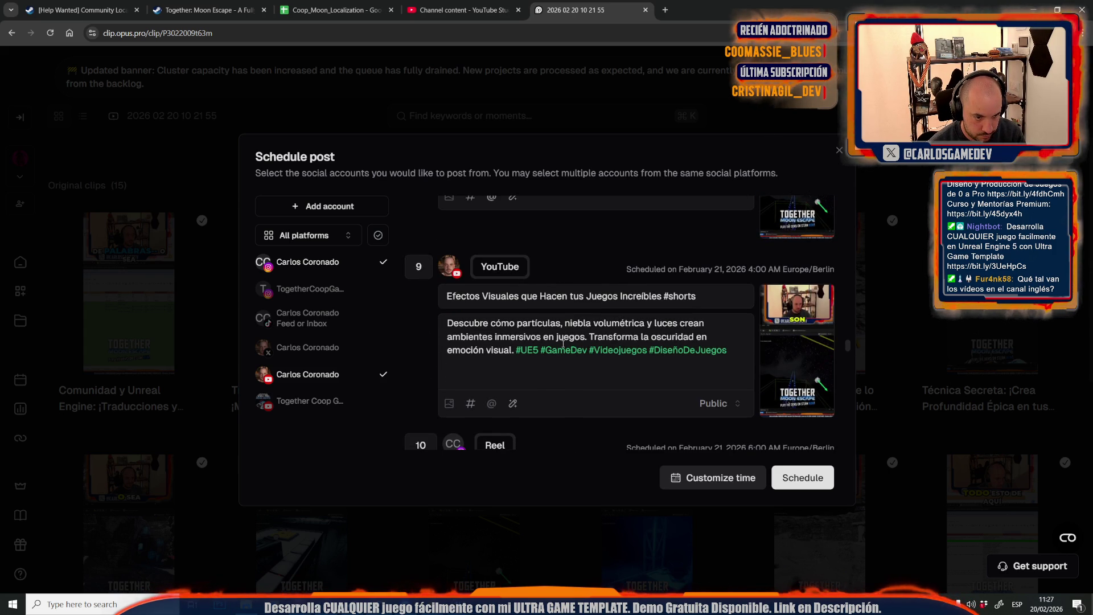
{"action": "left_click_drag", "start_coordinate": [587, 336], "coordinate": [517, 349]}
{"action": "key", "text": "BackSpace"}
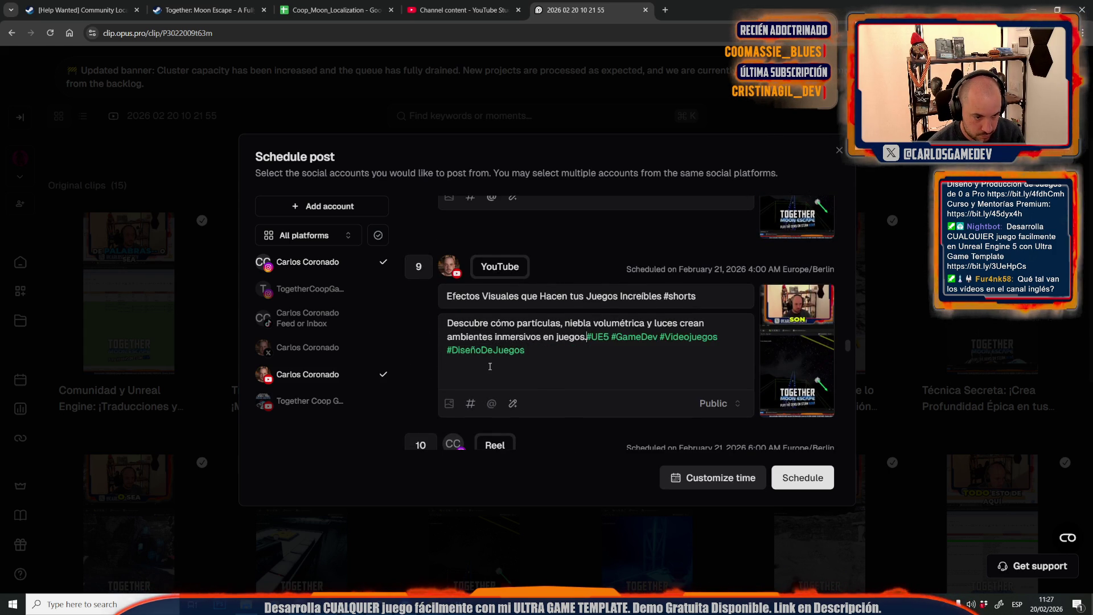
In post 10's Reel caption, replace 'detalles que venden' with a period and drop '¡Juega y sorpréndete!'
{"action": "scroll", "coordinate": [521, 342], "scroll_direction": "down", "scroll_amount": 3}
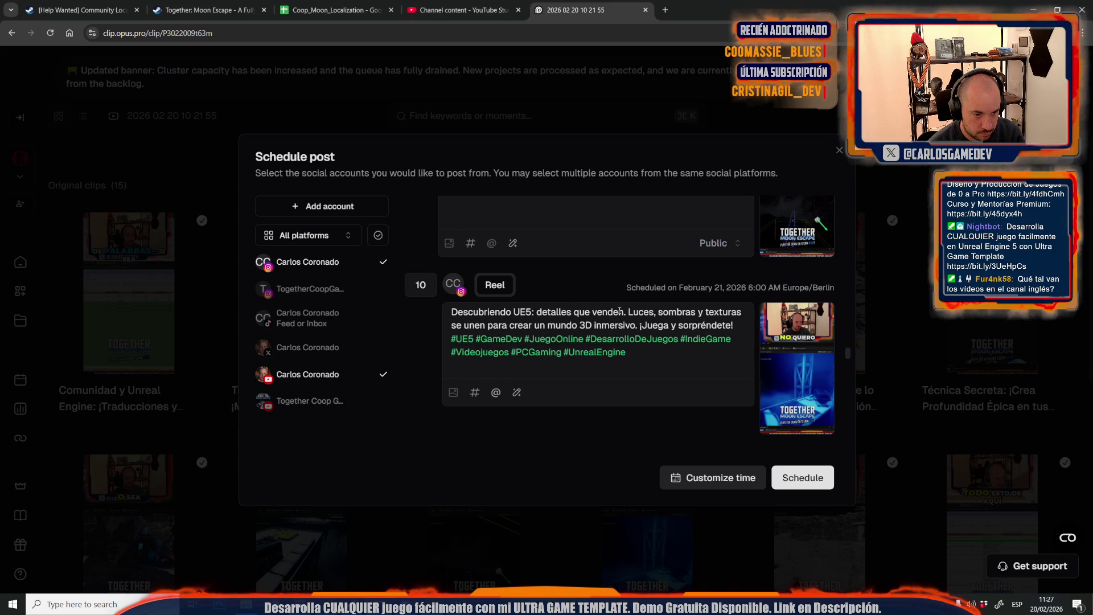
{"action": "left_click_drag", "start_coordinate": [530, 312], "coordinate": [626, 312]}
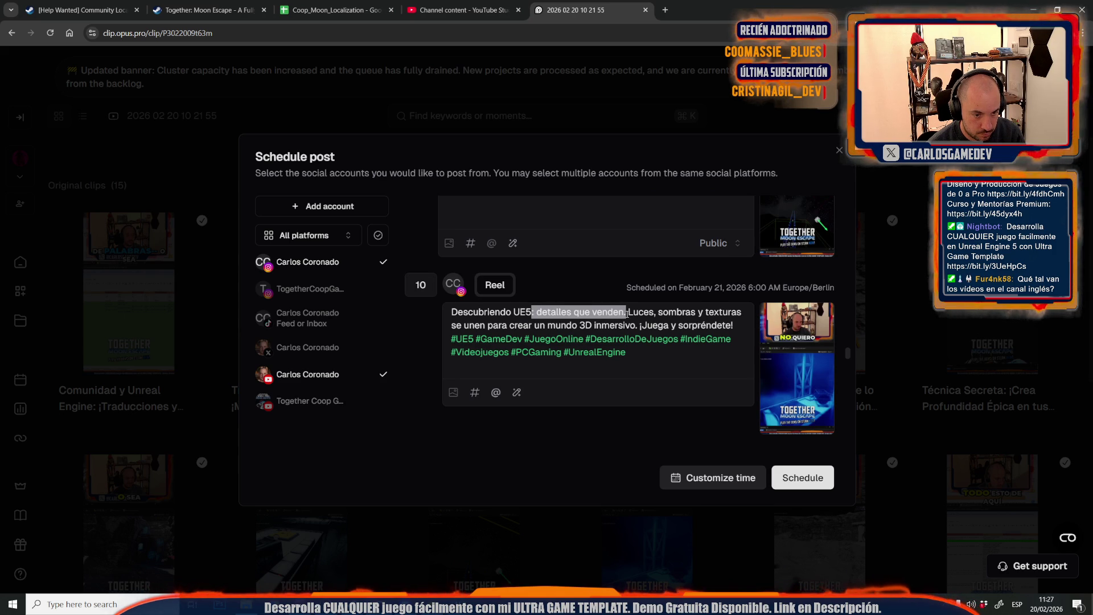
{"action": "key", "text": "BackSpace"}
{"action": "type", "text": "."}
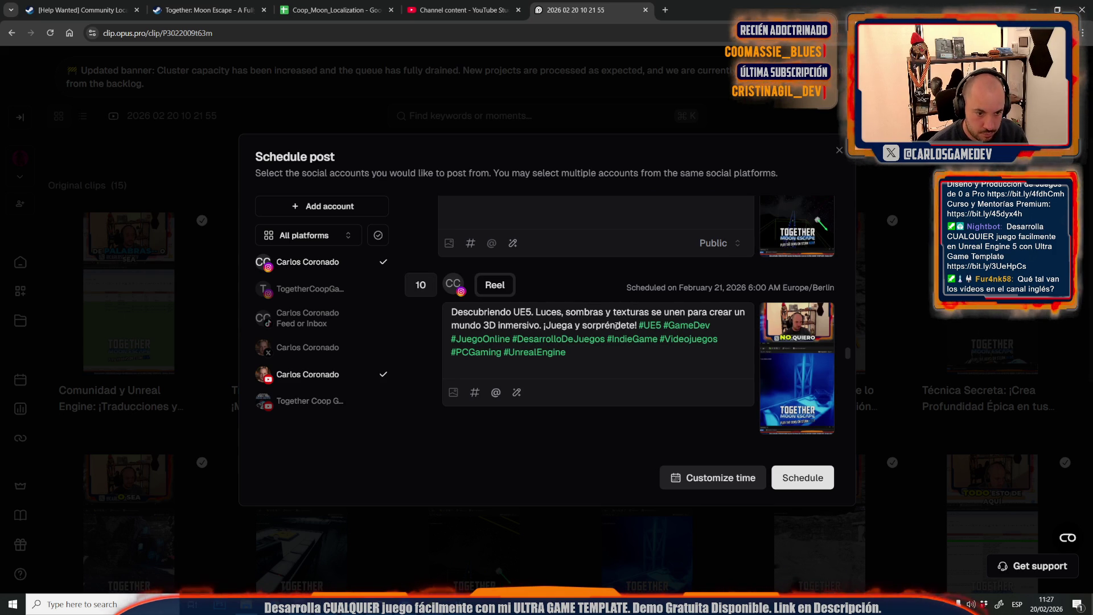
{"action": "left_click_drag", "start_coordinate": [541, 326], "coordinate": [636, 330]}
{"action": "key", "text": "BackSpace"}
Cut 'Detalles de Juego:' and 'Online #shorts' so post 10's title reads 'UE5 y Desarrollo de Juegos'
{"action": "scroll", "coordinate": [589, 333], "scroll_direction": "down", "scroll_amount": 5}
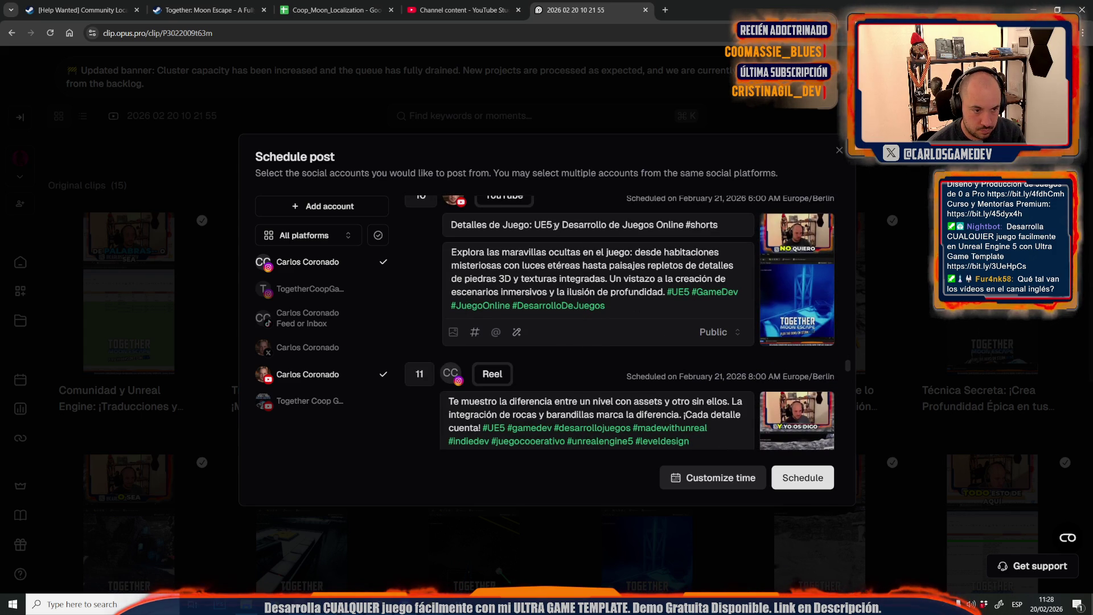
{"action": "left_click_drag", "start_coordinate": [530, 225], "coordinate": [719, 225]}
{"action": "scroll", "coordinate": [568, 365], "scroll_direction": "up", "scroll_amount": 2}
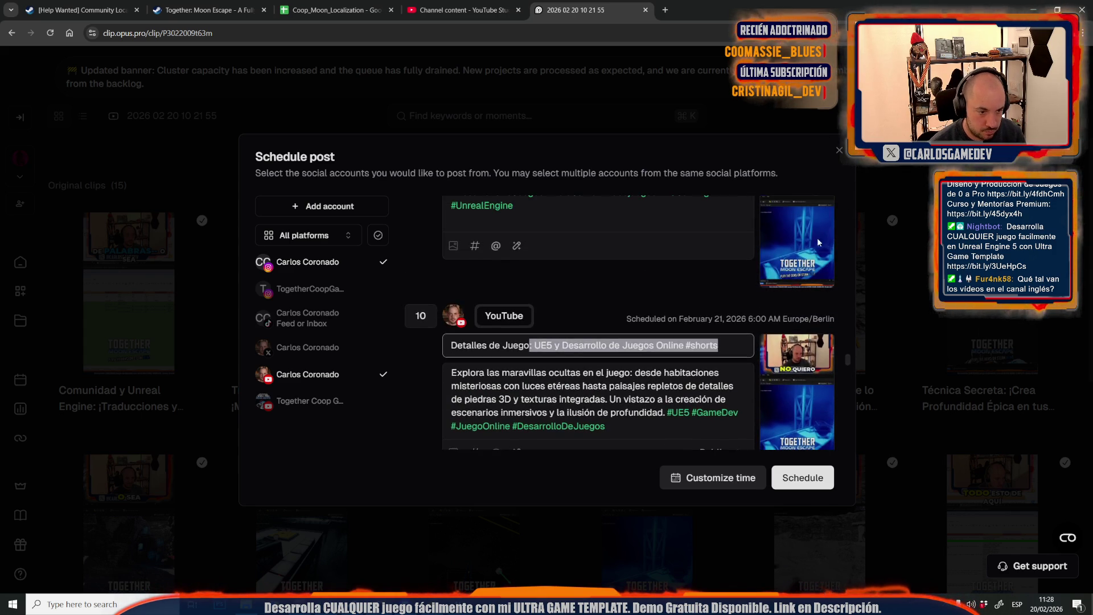
{"action": "left_click", "coordinate": [568, 365]}
{"action": "left_click", "coordinate": [537, 357]}
{"action": "key", "text": "shift+Home"}
{"action": "key", "text": "BackSpace"}
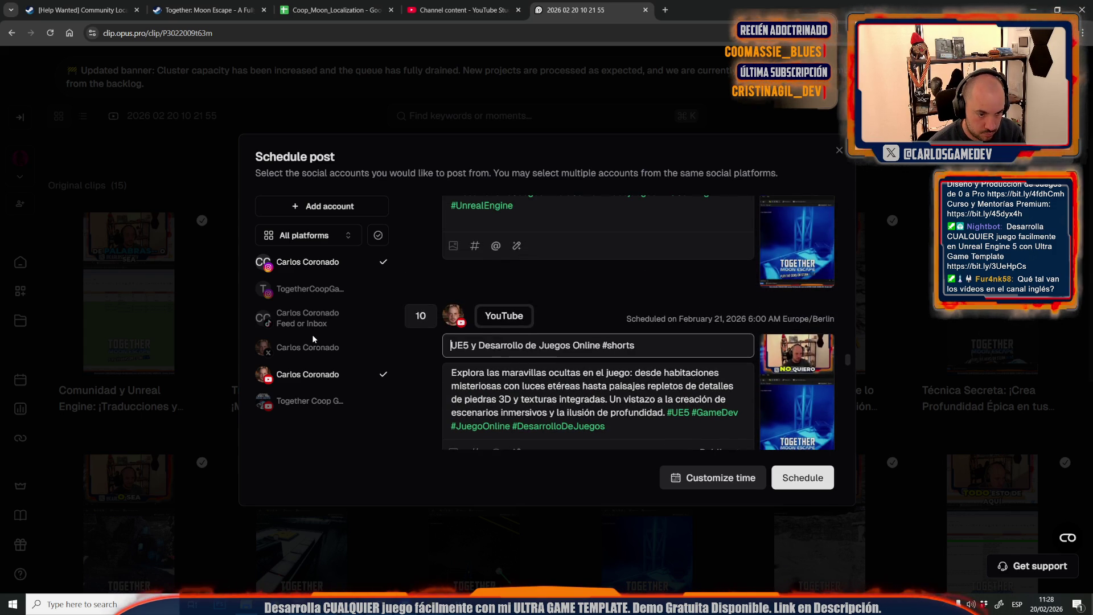
{"action": "key", "text": "shift+End"}
{"action": "key", "text": "BackSpace"}
Delete the first sentences of post 10's description so it starts with 'Un vistazo'
{"action": "scroll", "coordinate": [574, 342], "scroll_direction": "down", "scroll_amount": 1}
{"action": "left_click_drag", "start_coordinate": [458, 320], "coordinate": [608, 350]}
{"action": "key", "text": "BackSpace"}
{"action": "key", "text": "BackSpace"}
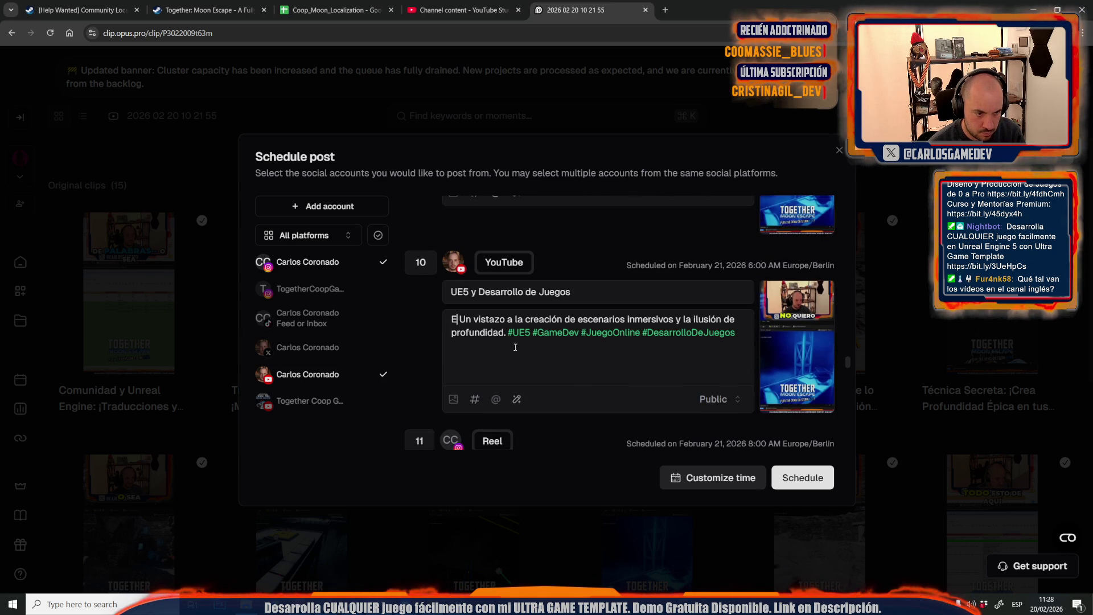
{"action": "scroll", "coordinate": [576, 364], "scroll_direction": "down", "scroll_amount": 3}
{"action": "scroll", "coordinate": [577, 363], "scroll_direction": "down", "scroll_amount": 1}
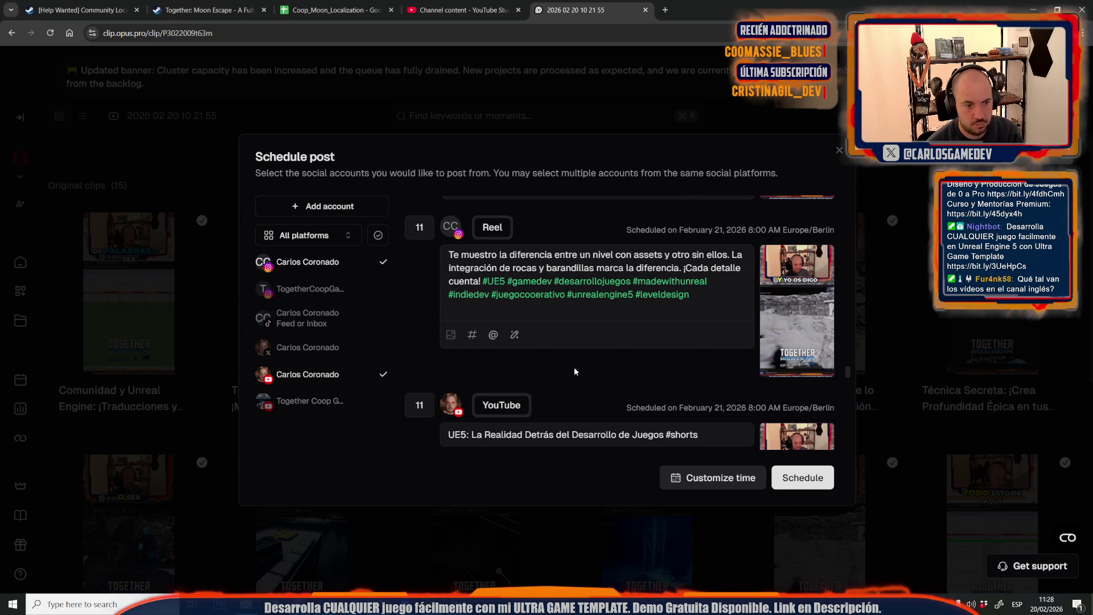
{"action": "left_click", "coordinate": [455, 10]}
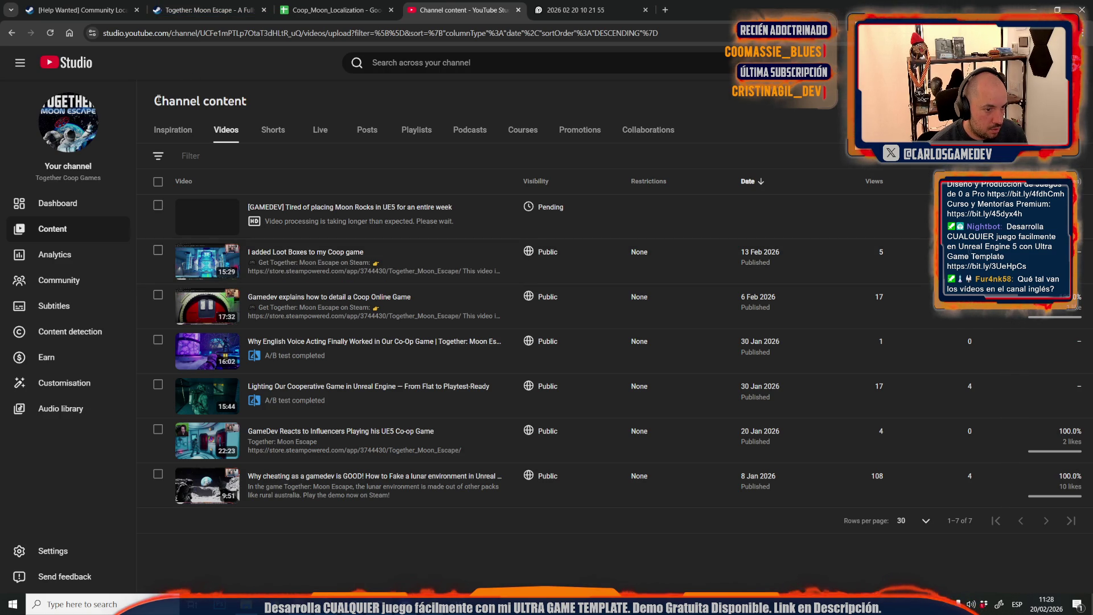
{"action": "left_click", "coordinate": [49, 34]}
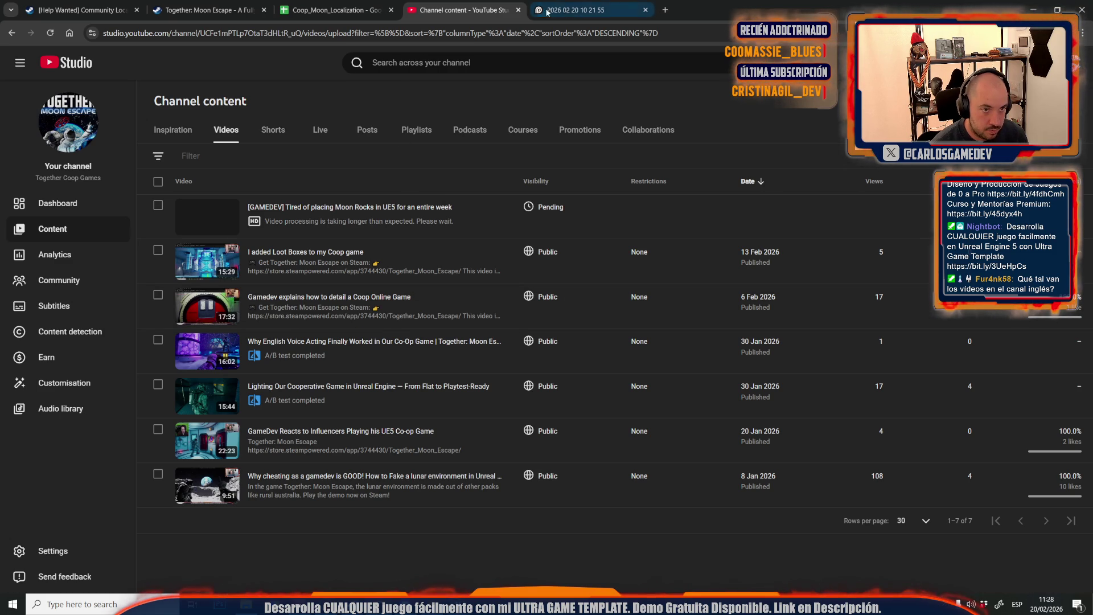
{"action": "left_click", "coordinate": [578, 11]}
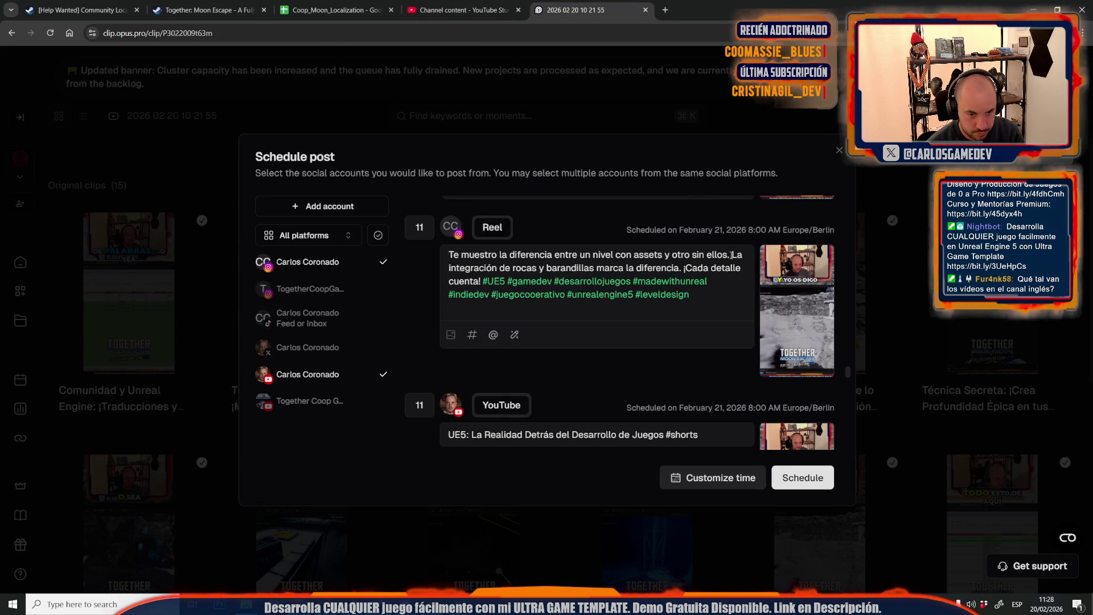
Delete the second Reel caption sentence and the opening description sentences of post 11
{"action": "left_click_drag", "start_coordinate": [733, 255], "coordinate": [482, 282]}
{"action": "key", "text": "BackSpace"}
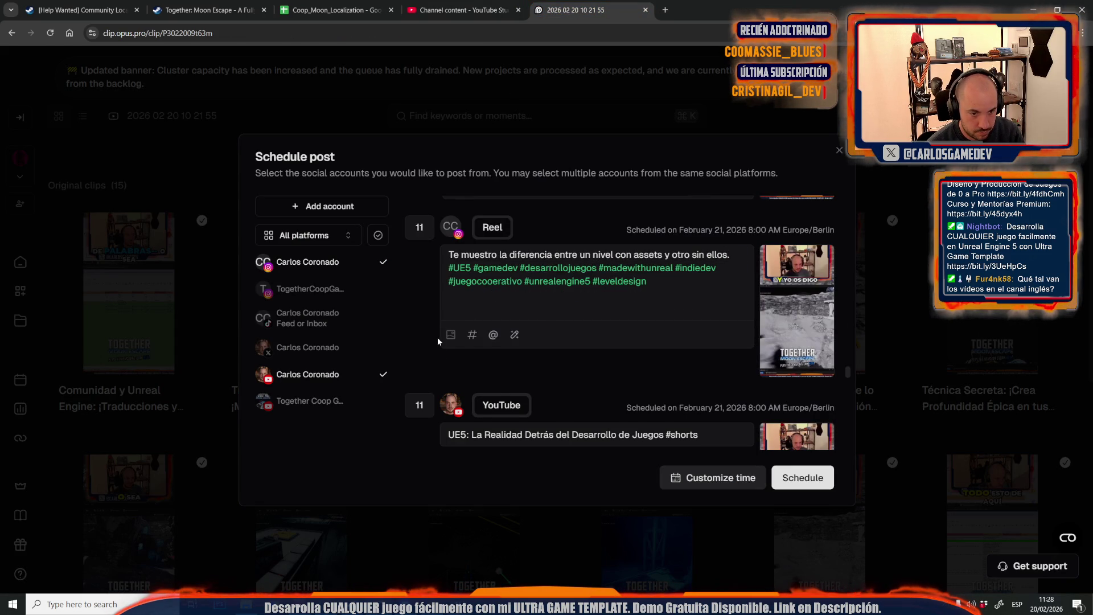
{"action": "scroll", "coordinate": [512, 321], "scroll_direction": "down", "scroll_amount": 3}
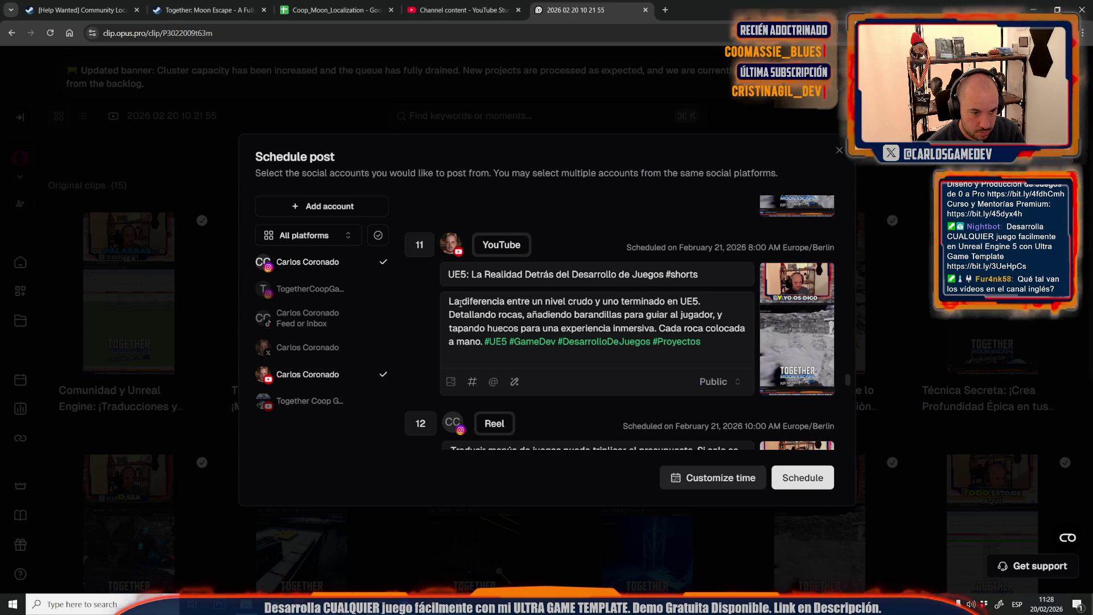
{"action": "mouse_move", "coordinate": [450, 297]}
{"action": "left_mouse_down"}
{"action": "mouse_move", "coordinate": [618, 314]}
{"action": "mouse_move", "coordinate": [717, 300]}
{"action": "mouse_move", "coordinate": [654, 328]}
{"action": "left_mouse_up"}
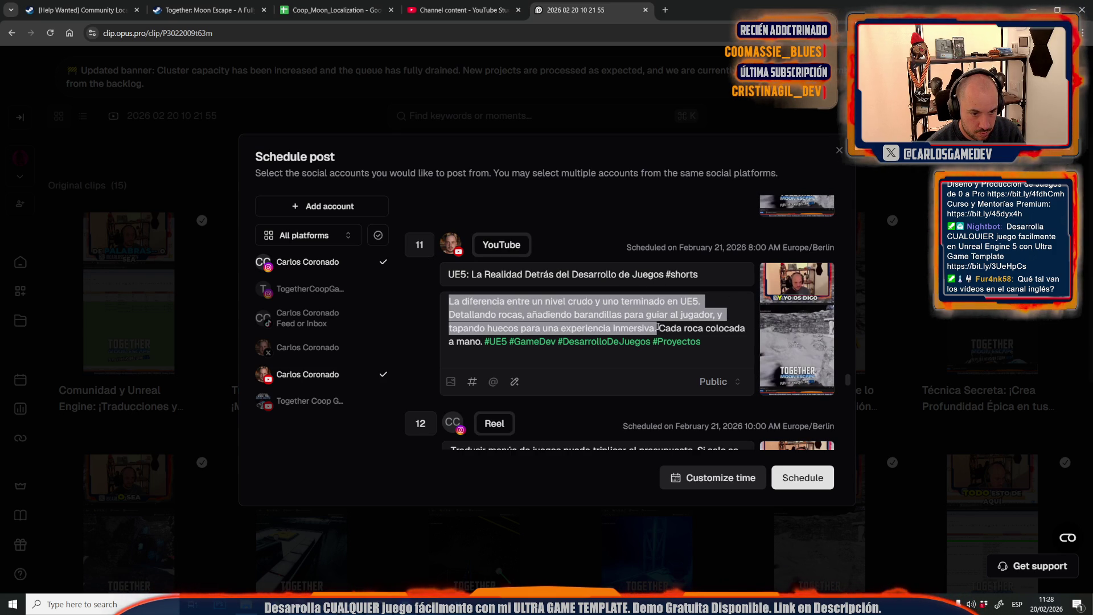
{"action": "key", "text": "BackSpace"}
{"action": "key", "text": "End"}
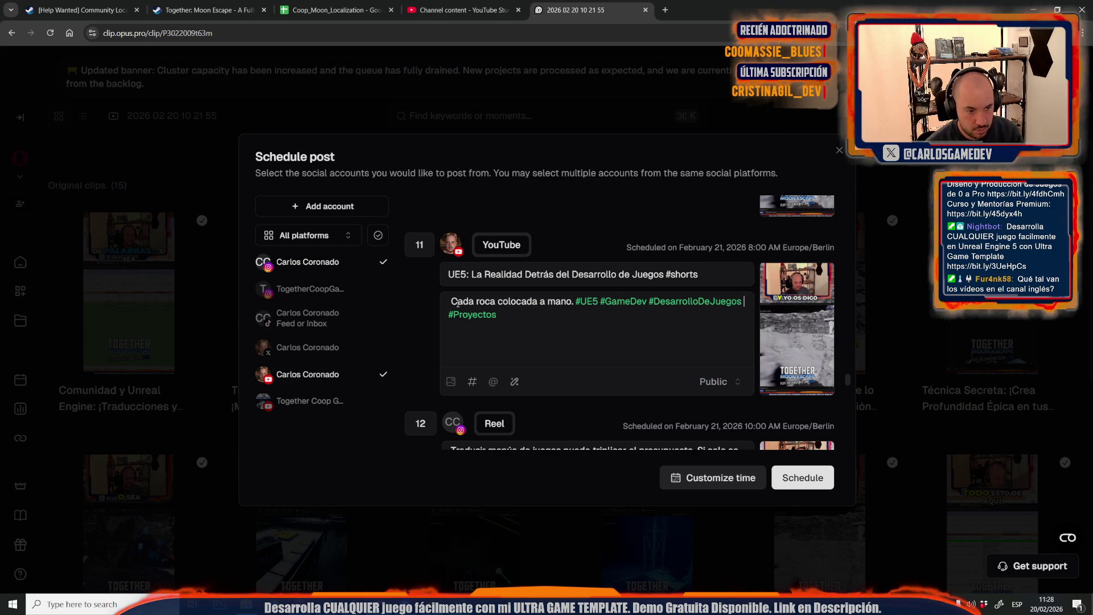
Set post 11's YouTube title to 'Cada roca colocada a mano.'
{"action": "left_click_drag", "start_coordinate": [451, 301], "coordinate": [574, 301]}
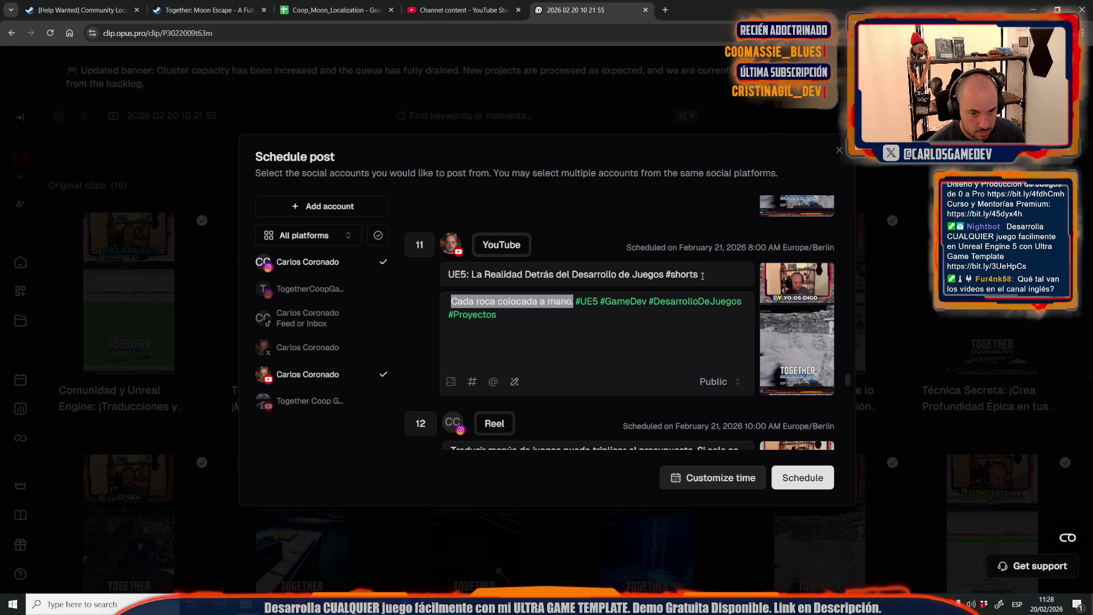
{"action": "key", "text": "ctrl+c"}
{"action": "triple_click", "coordinate": [698, 275]}
{"action": "key", "text": "ctrl+v"}
Cut the sentences after 'presupuesto' from post 12's caption and 'costosa #shorts' from its title
{"action": "scroll", "coordinate": [529, 358], "scroll_direction": "down", "scroll_amount": 3}
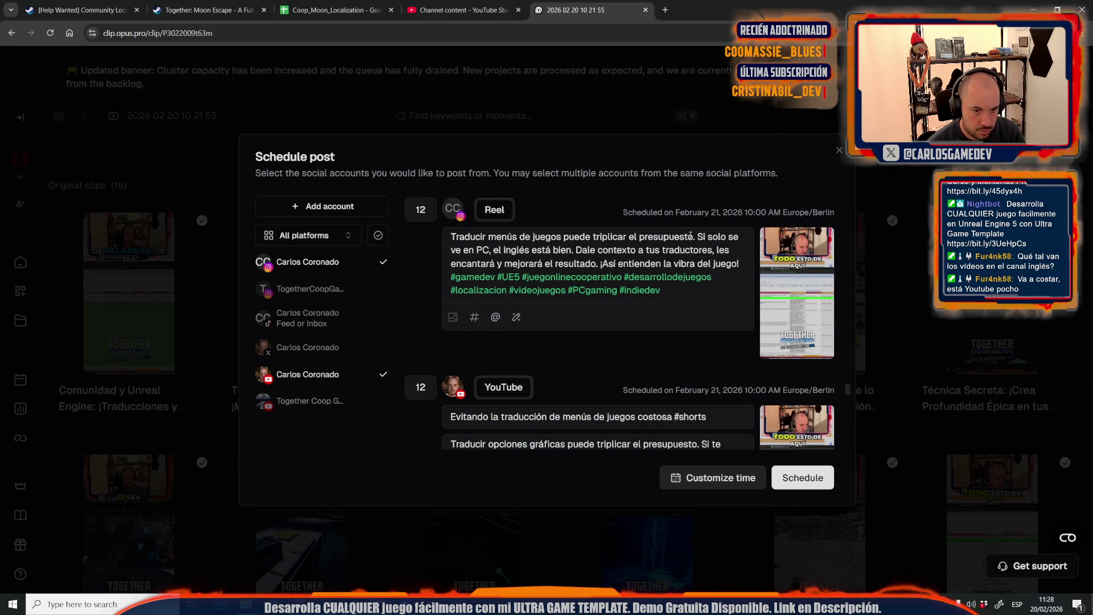
{"action": "mouse_move", "coordinate": [691, 236]}
{"action": "left_mouse_down"}
{"action": "mouse_move", "coordinate": [721, 263]}
{"action": "mouse_move", "coordinate": [739, 264]}
{"action": "left_mouse_up"}
{"action": "key", "text": "BackSpace"}
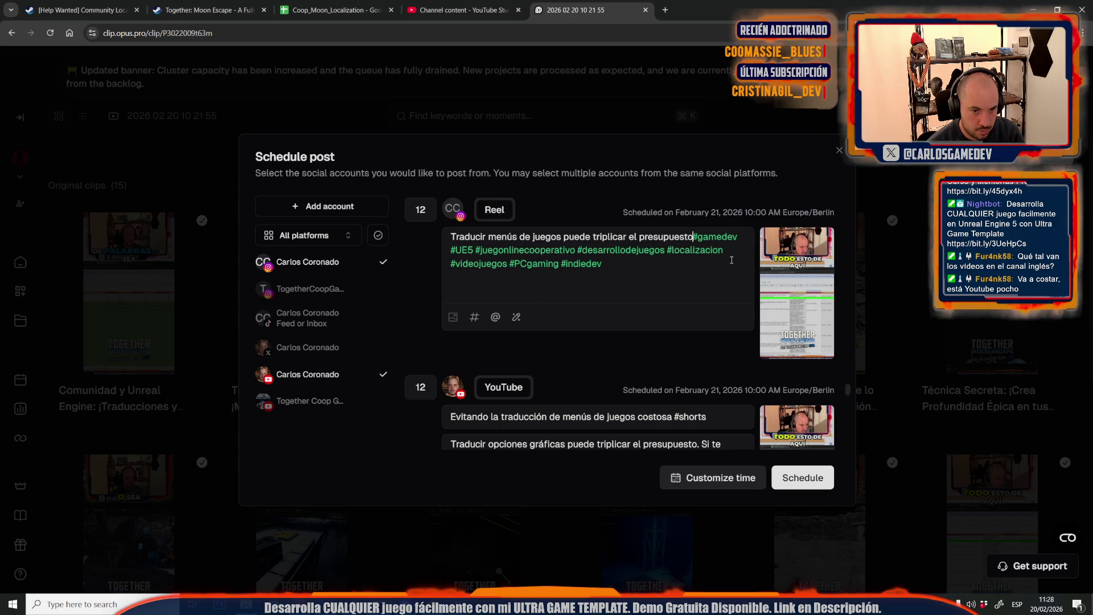
{"action": "scroll", "coordinate": [684, 276], "scroll_direction": "down", "scroll_amount": 3}
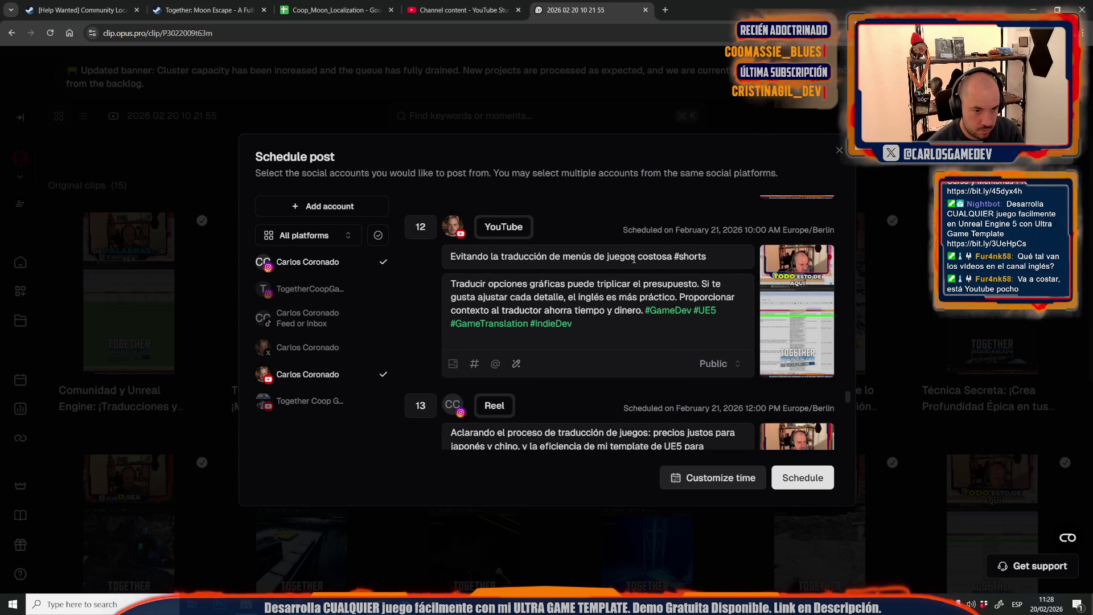
{"action": "mouse_move", "coordinate": [636, 256]}
{"action": "left_mouse_down"}
{"action": "mouse_move", "coordinate": [707, 257]}
{"action": "mouse_move", "coordinate": [646, 307]}
{"action": "left_mouse_up"}
{"action": "key", "text": "BackSpace"}
{"action": "key", "text": "BackSpace"}
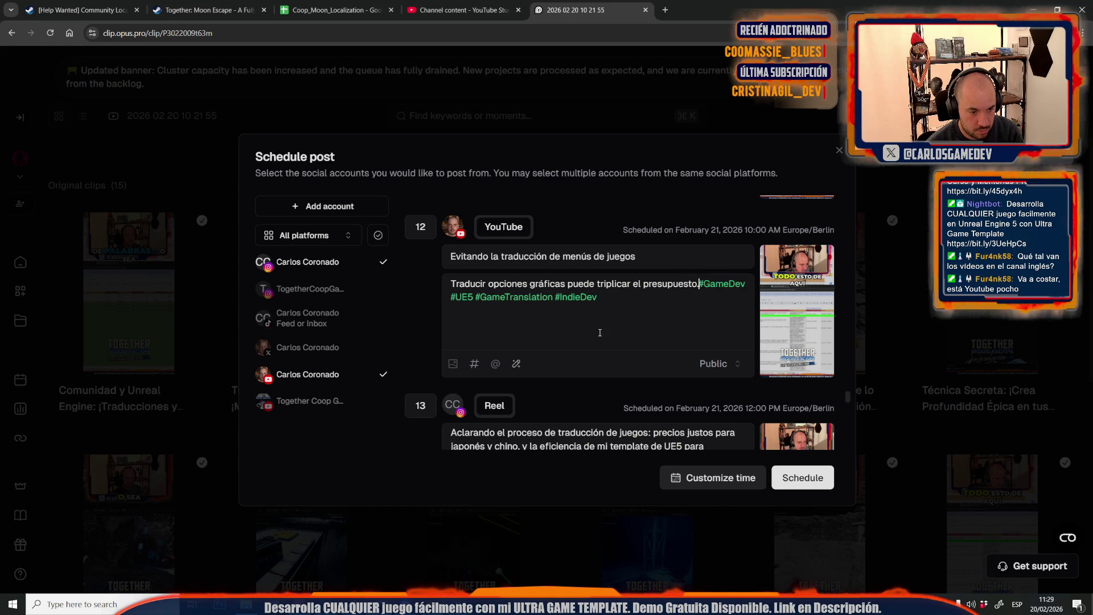
Remove '¡Simple y efectivo!', the first description sentence and '¡Optimiza tu proyecto!' from post 13
{"action": "scroll", "coordinate": [588, 248], "scroll_direction": "down", "scroll_amount": 3}
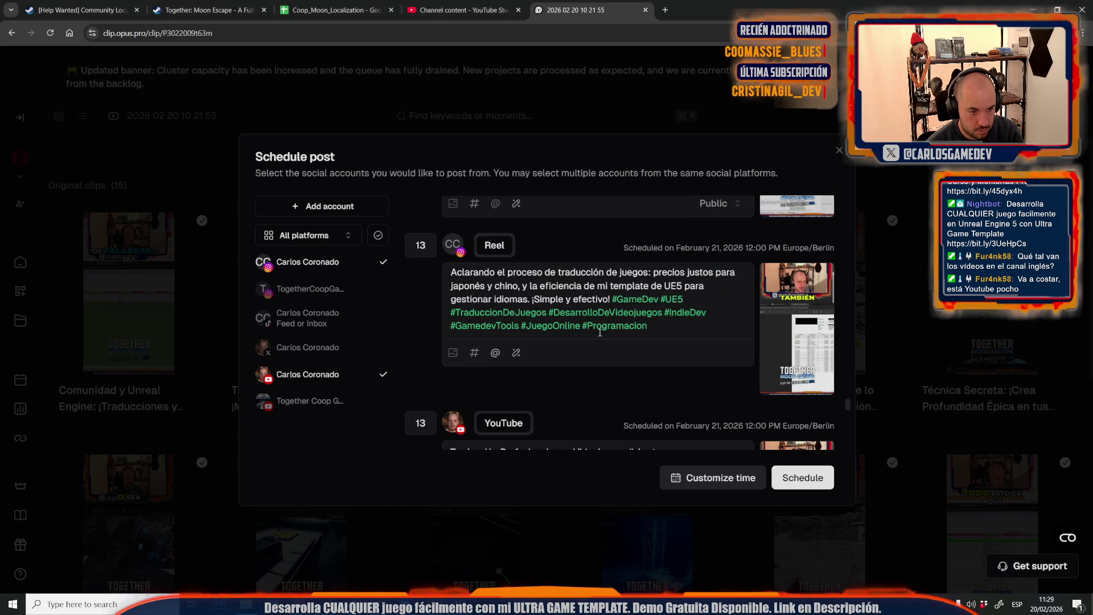
{"action": "left_click", "coordinate": [649, 274]}
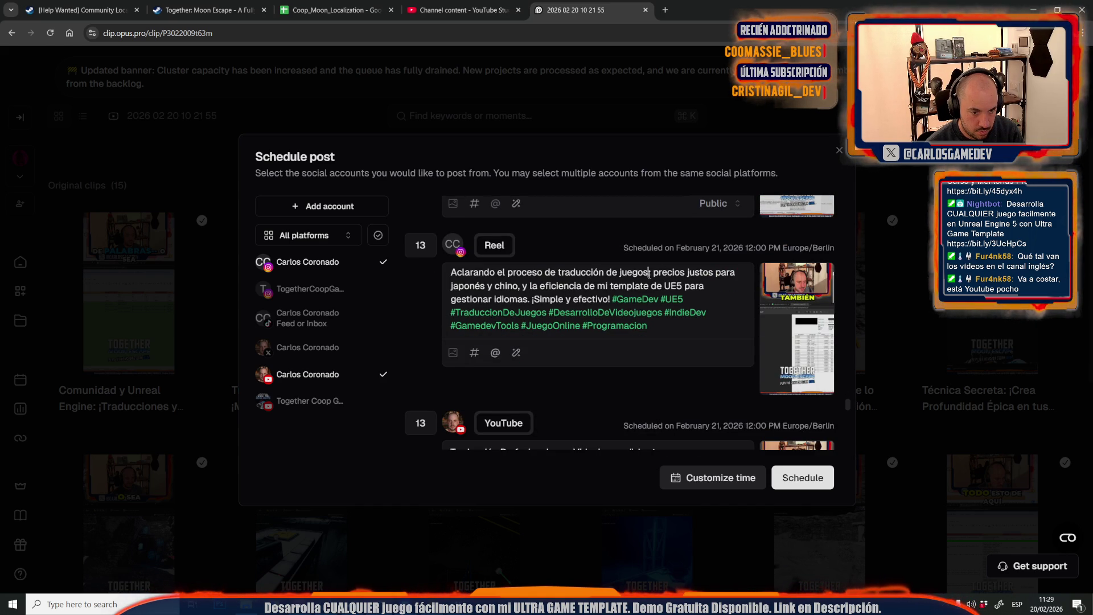
{"action": "type", "text": ":"}
{"action": "left_click_drag", "start_coordinate": [530, 299], "coordinate": [613, 300]}
{"action": "key", "text": "BackSpace"}
{"action": "scroll", "coordinate": [605, 301], "scroll_direction": "down", "scroll_amount": 1}
{"action": "scroll", "coordinate": [606, 302], "scroll_direction": "down", "scroll_amount": 2}
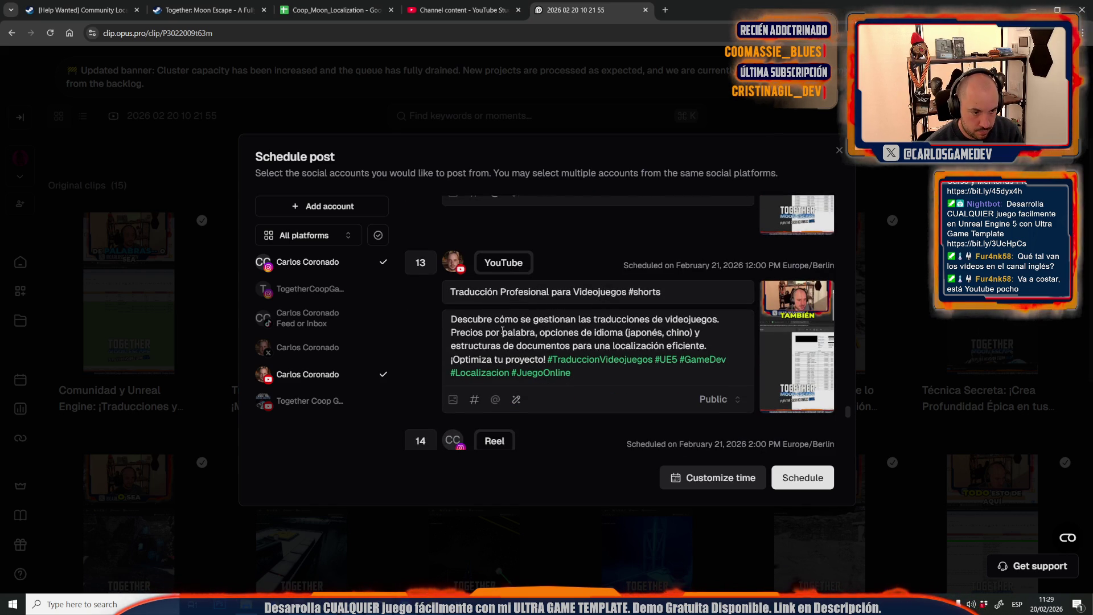
{"action": "left_click_drag", "start_coordinate": [451, 319], "coordinate": [721, 319]}
{"action": "key", "text": "BackSpace"}
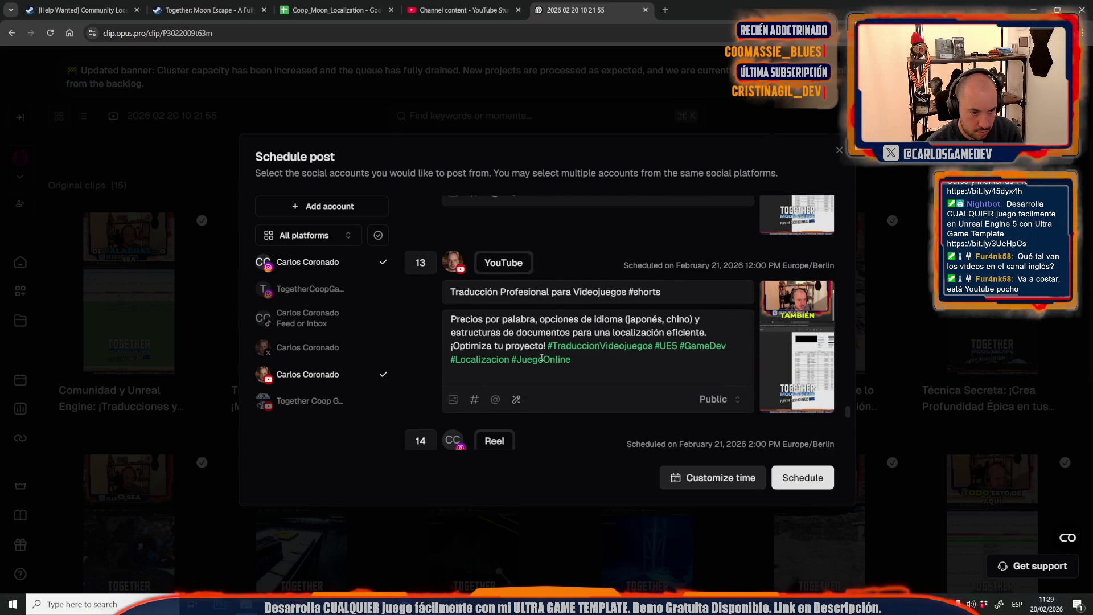
{"action": "scroll", "coordinate": [545, 342], "scroll_direction": "down", "scroll_amount": 1}
{"action": "left_click_drag", "start_coordinate": [548, 292], "coordinate": [439, 294]}
{"action": "key", "text": "BackSpace"}
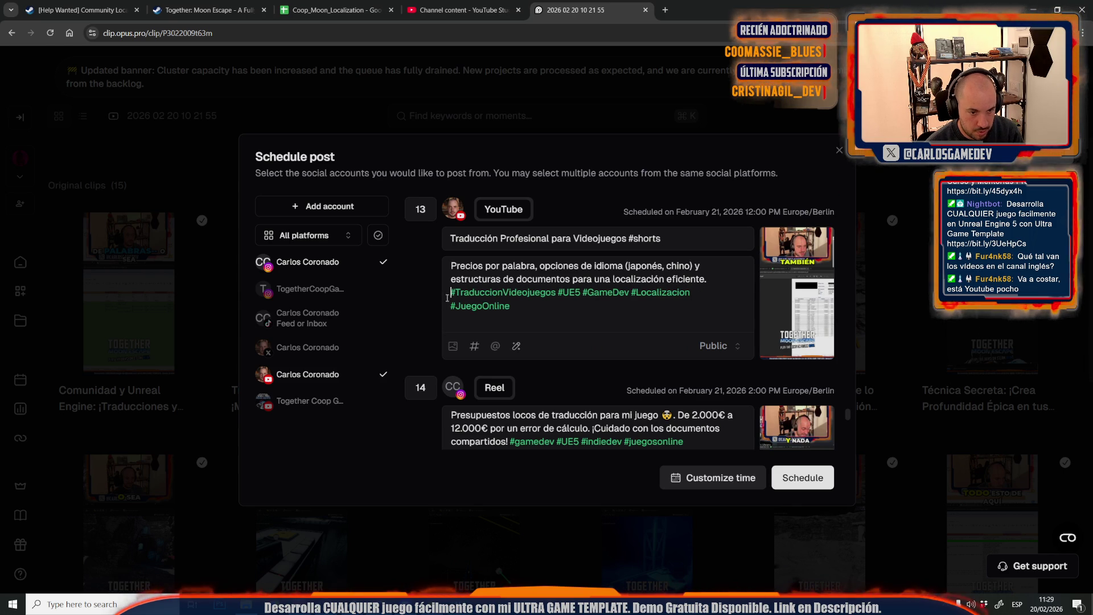
Delete post 14's opening caption line and '¡Cuidado con los documentos compartidos!'
{"action": "scroll", "coordinate": [538, 350], "scroll_direction": "down", "scroll_amount": 3}
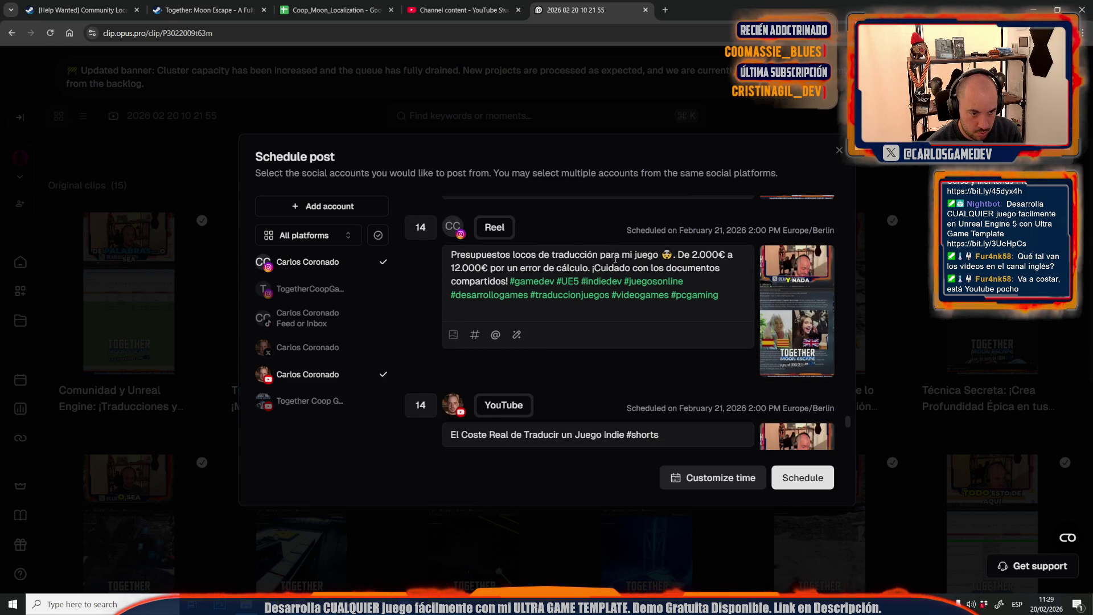
{"action": "left_click_drag", "start_coordinate": [675, 255], "coordinate": [407, 245]}
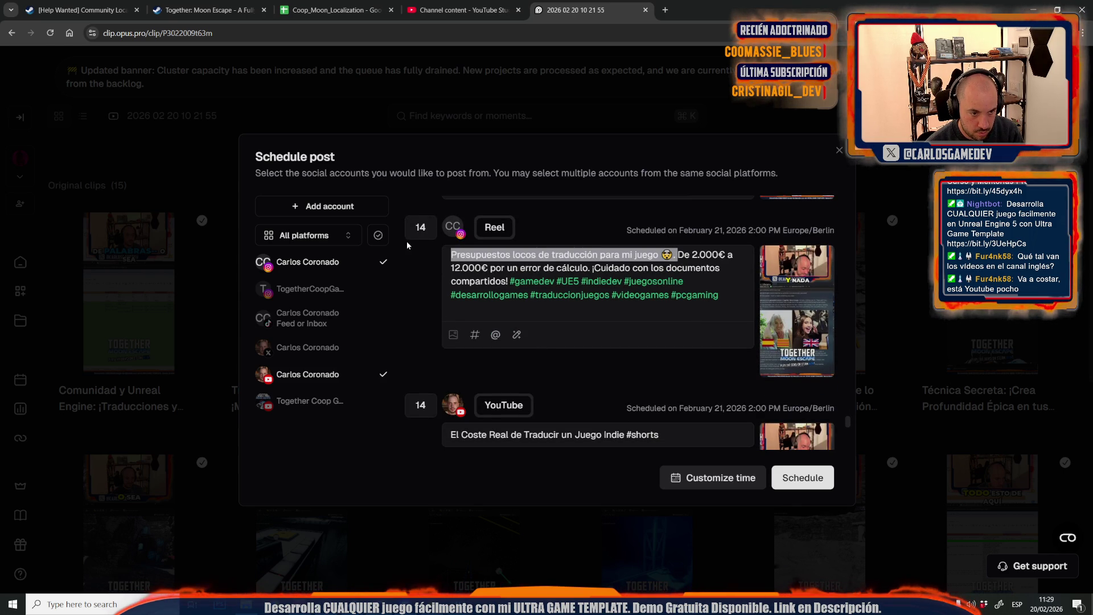
{"action": "key", "text": "BackSpace"}
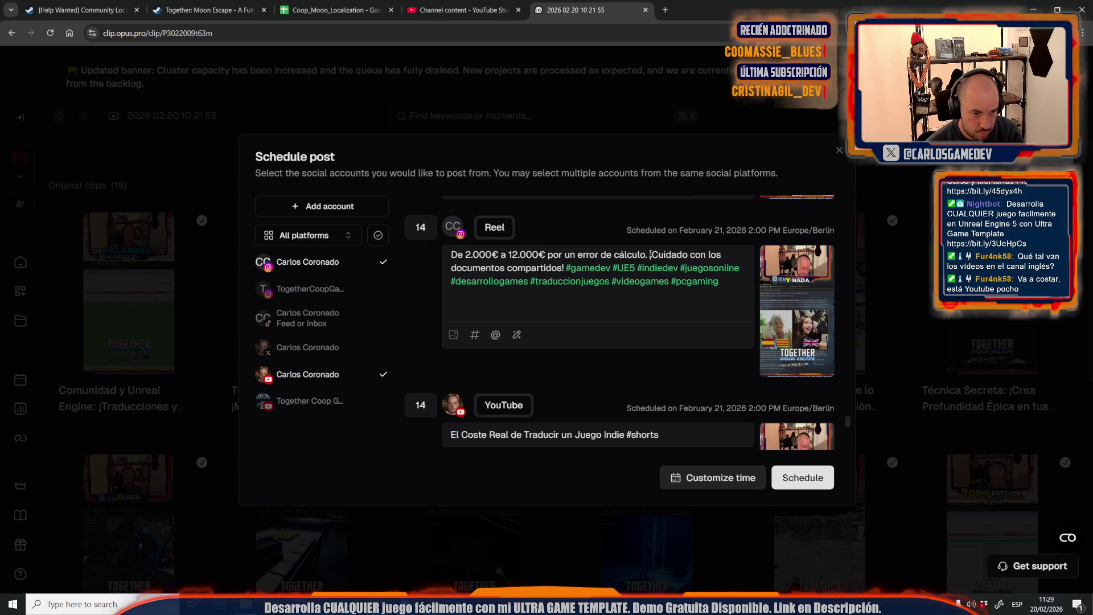
{"action": "mouse_move", "coordinate": [649, 254]}
{"action": "left_mouse_down"}
{"action": "mouse_move", "coordinate": [726, 256]}
{"action": "mouse_move", "coordinate": [565, 268]}
{"action": "left_mouse_up"}
{"action": "key", "text": "BackSpace"}
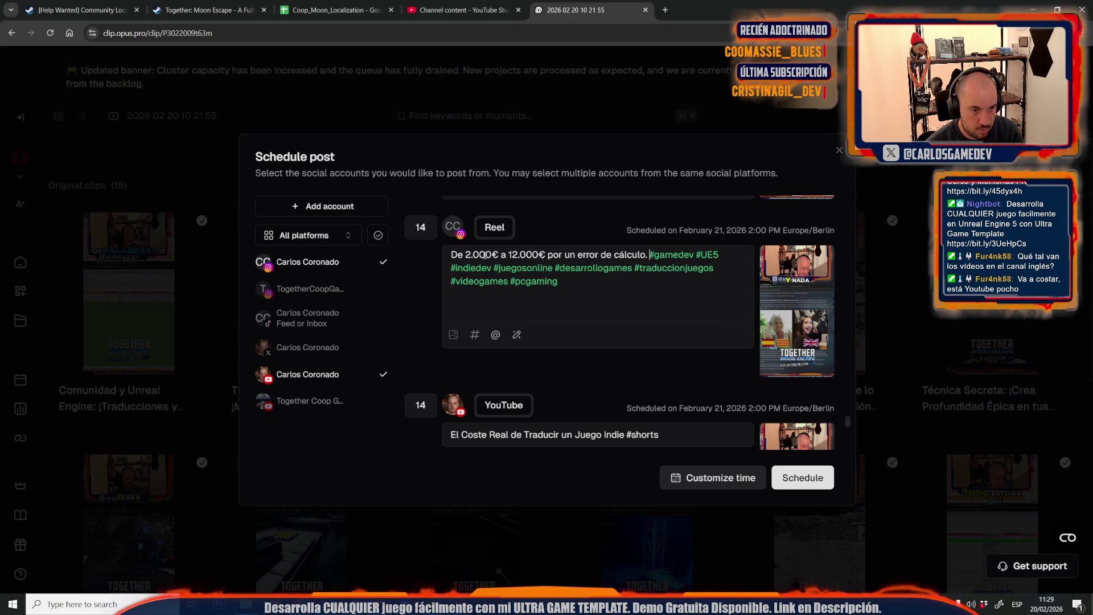
{"action": "scroll", "coordinate": [547, 308], "scroll_direction": "down", "scroll_amount": 2}
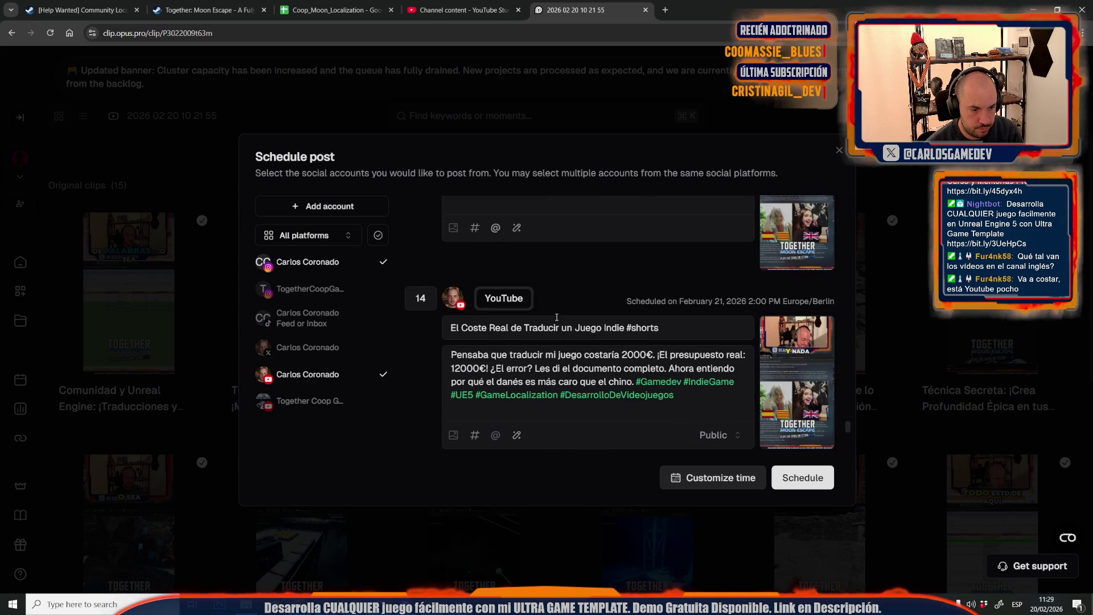
Delete the middle sentences of post 14's description and the stray period after '12000€!'
{"action": "scroll", "coordinate": [534, 282], "scroll_direction": "down", "scroll_amount": 2}
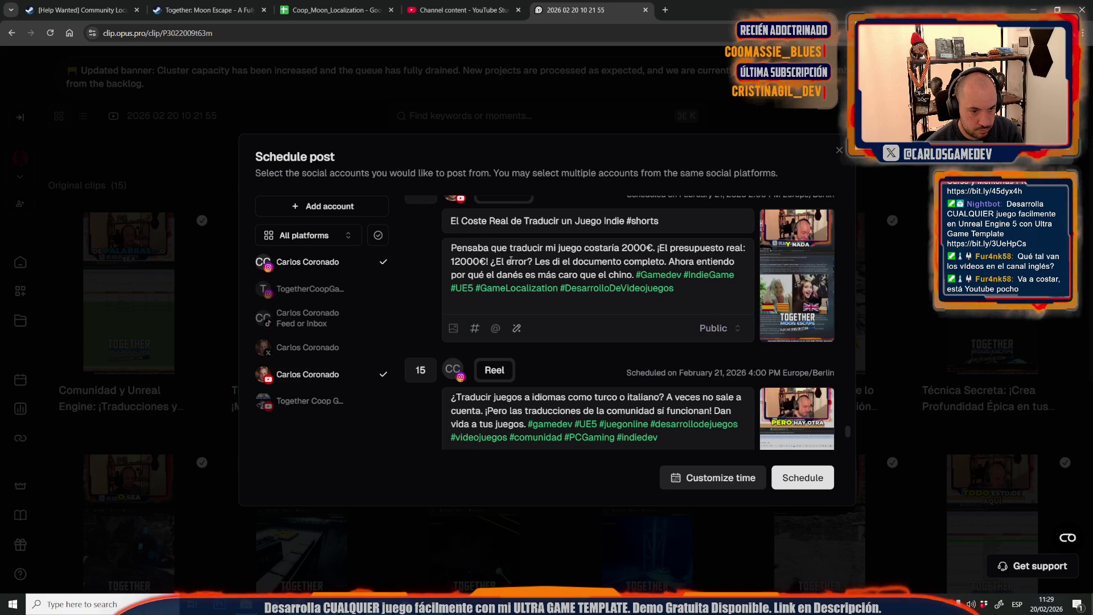
{"action": "left_click_drag", "start_coordinate": [493, 262], "coordinate": [634, 276]}
{"action": "key", "text": "BackSpace"}
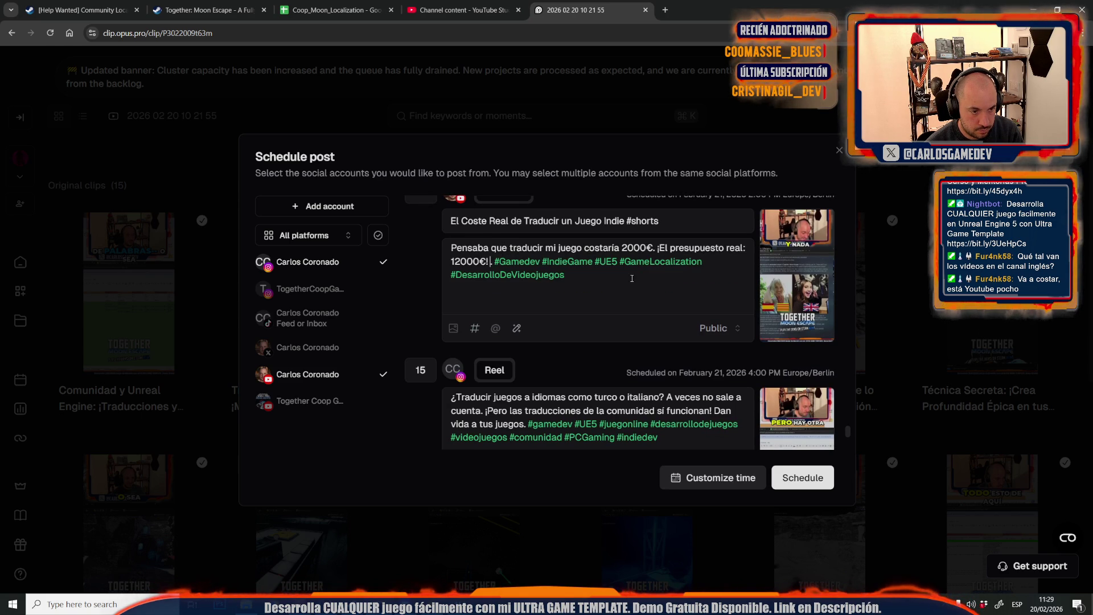
{"action": "key", "text": "End"}
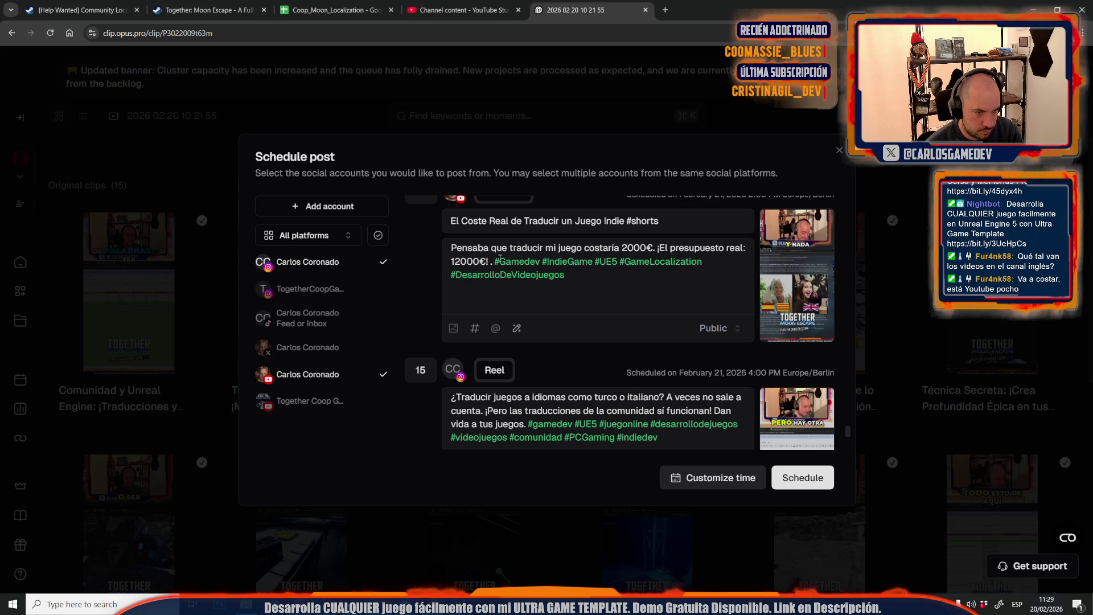
{"action": "left_click", "coordinate": [499, 258]}
{"action": "key", "text": "BackSpace"}
{"action": "key", "text": "BackSpace"}
{"action": "scroll", "coordinate": [569, 330], "scroll_direction": "down", "scroll_amount": 2}
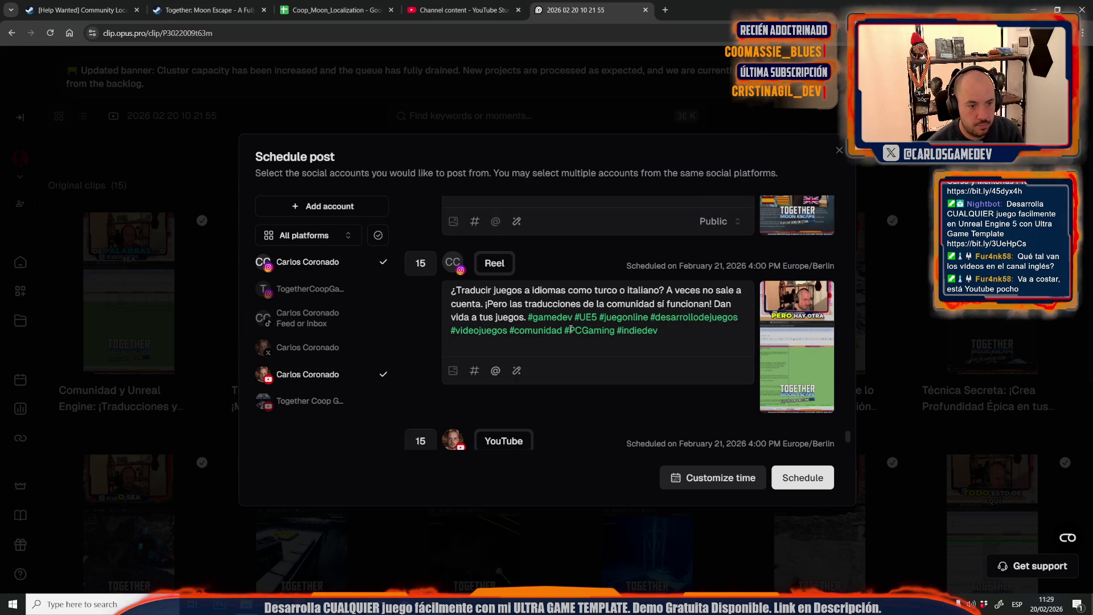
Cut 'Dan vida a tus juegos.' and a description sentence from post 15, then open Customize time
{"action": "left_click_drag", "start_coordinate": [663, 290], "coordinate": [569, 305]}
{"action": "left_click", "coordinate": [504, 292]}
{"action": "mouse_move", "coordinate": [712, 303]}
{"action": "left_mouse_down"}
{"action": "mouse_move", "coordinate": [649, 317]}
{"action": "mouse_move", "coordinate": [528, 317]}
{"action": "left_mouse_up"}
{"action": "key", "text": "BackSpace"}
{"action": "scroll", "coordinate": [535, 321], "scroll_direction": "down", "scroll_amount": 3}
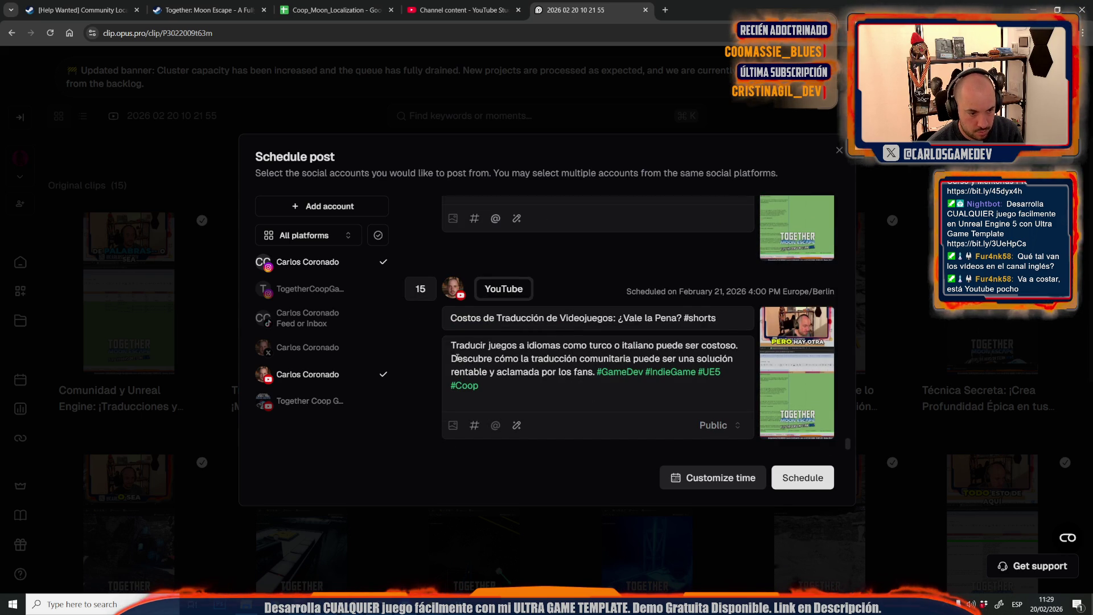
{"action": "left_click_drag", "start_coordinate": [452, 359], "coordinate": [598, 374]}
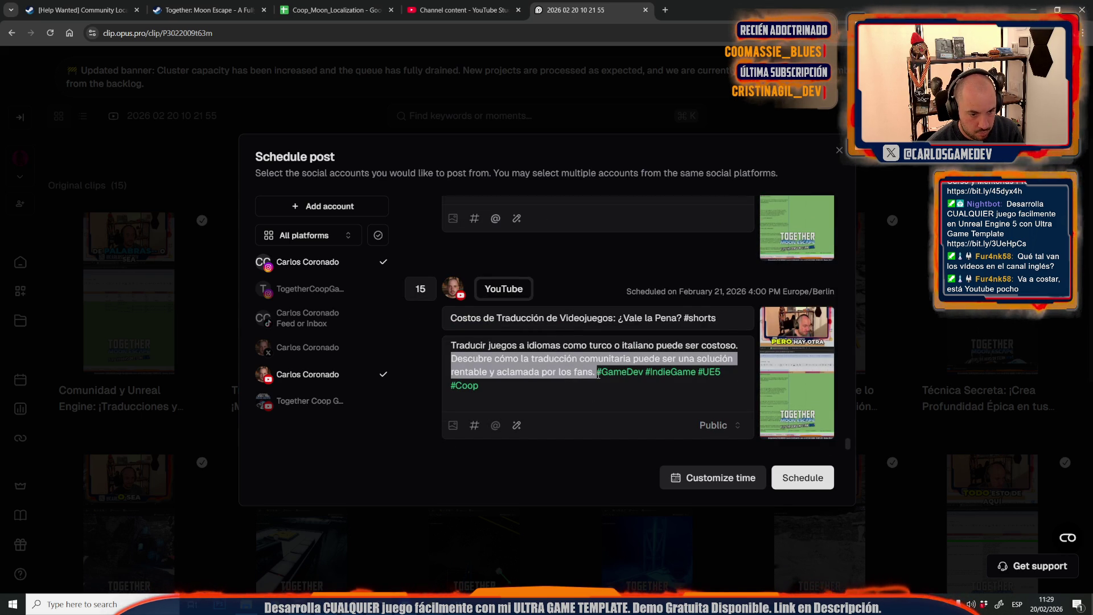
{"action": "key", "text": "BackSpace"}
{"action": "left_click", "coordinate": [709, 479]}
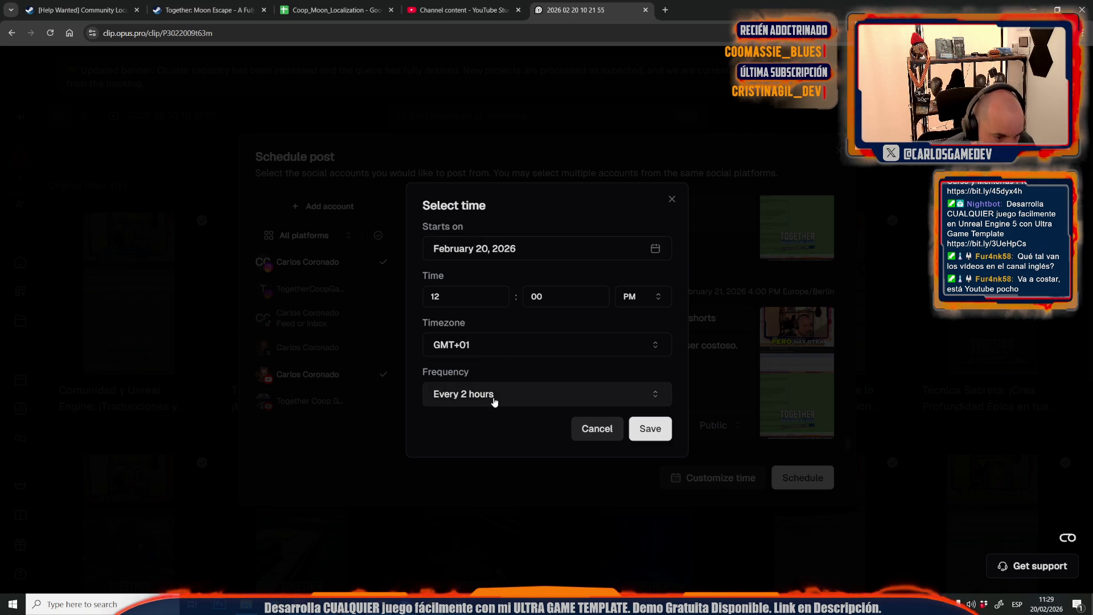
Set posting frequency to every 12 hours, save it, and schedule the 15 clips
{"action": "left_click", "coordinate": [491, 399]}
{"action": "left_click", "coordinate": [491, 465]}
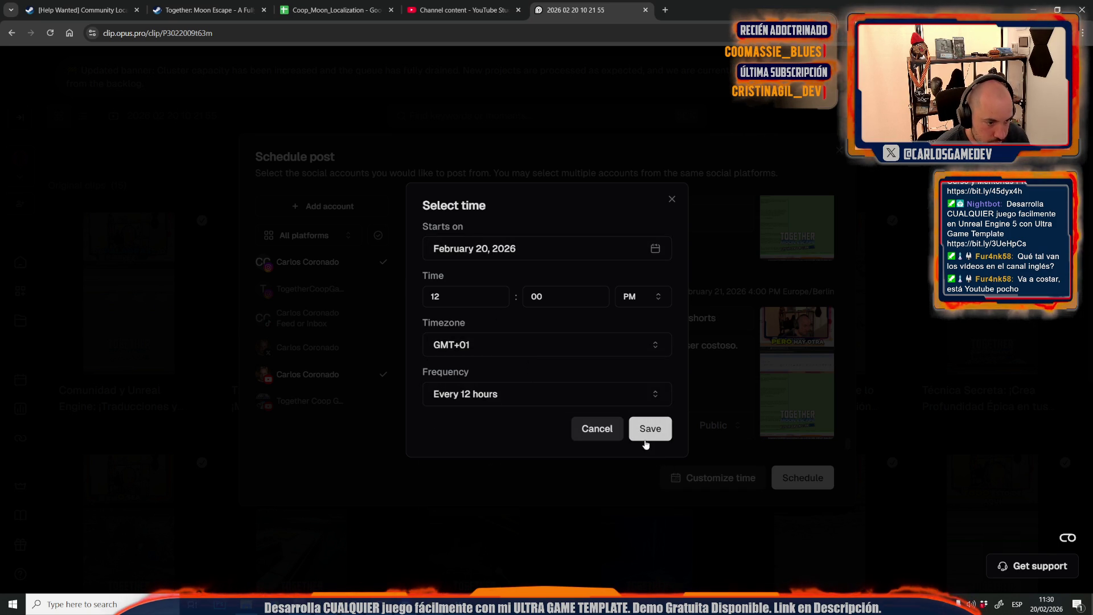
{"action": "left_click", "coordinate": [646, 441]}
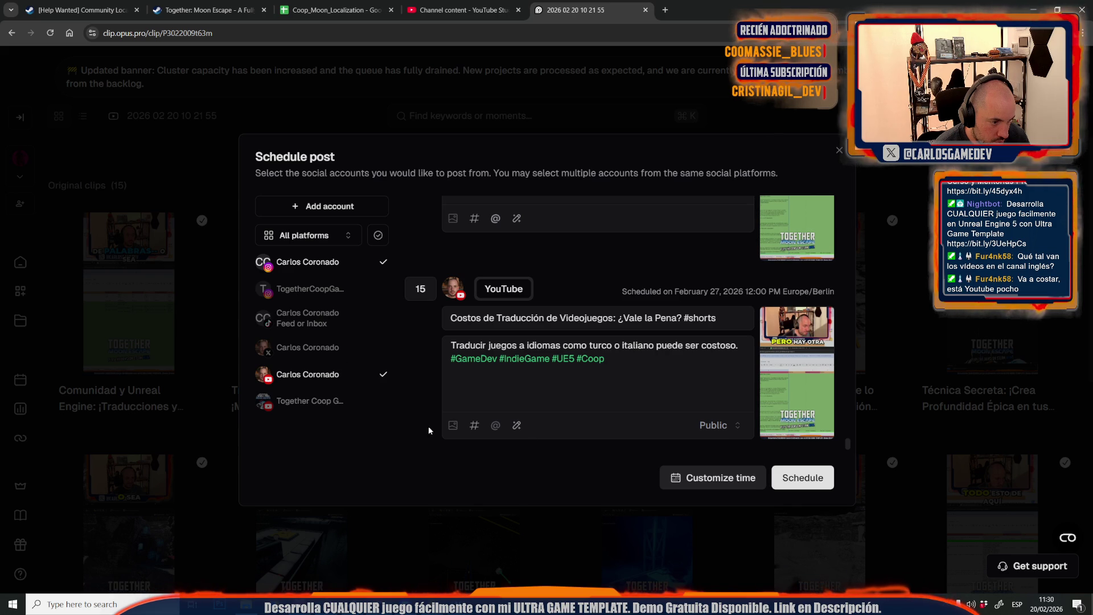
{"action": "left_click", "coordinate": [797, 480]}
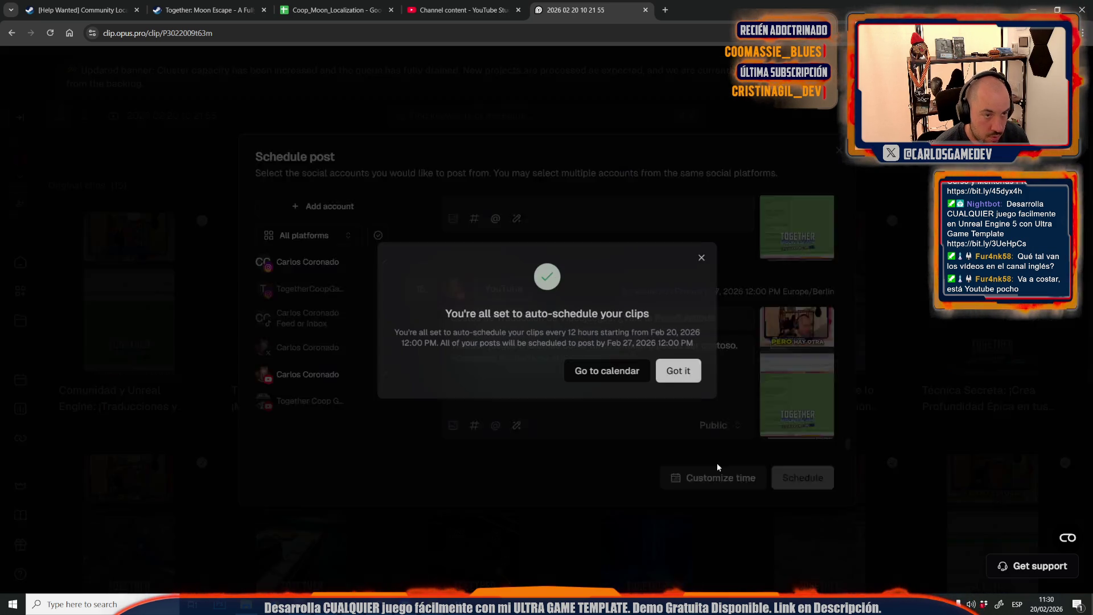
{"action": "left_click", "coordinate": [679, 371]}
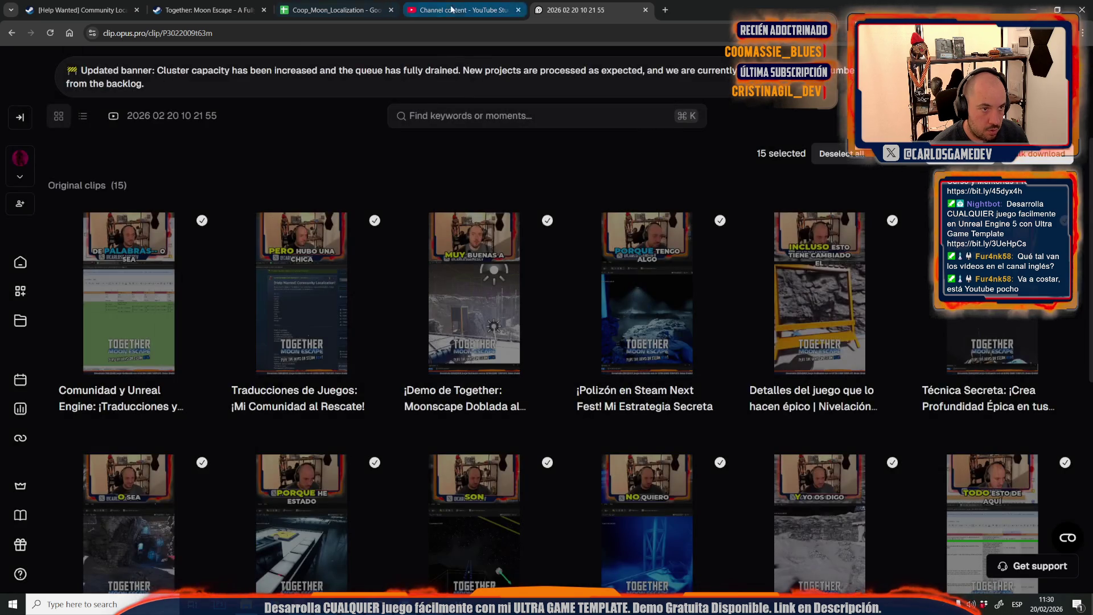
{"action": "left_click", "coordinate": [462, 9]}
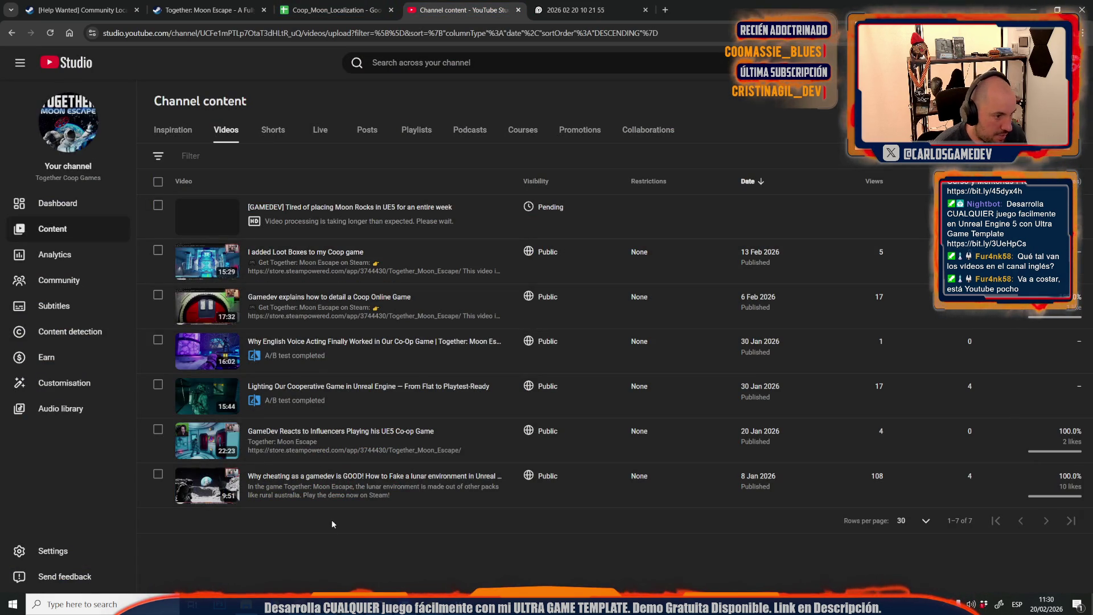
{"action": "key", "text": "F5"}
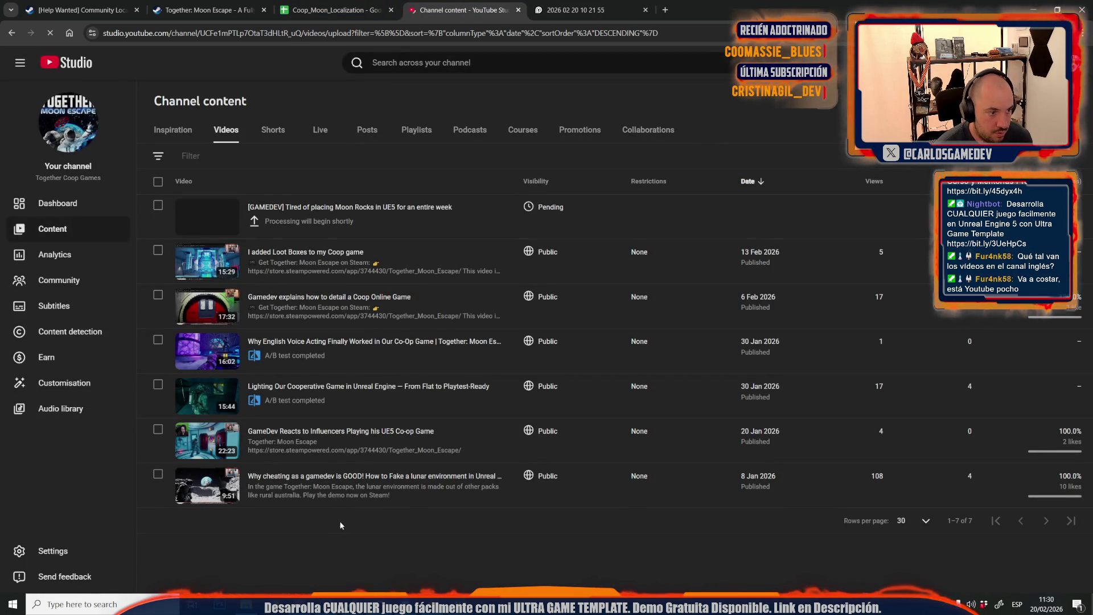
{"action": "left_click", "coordinate": [355, 225]}
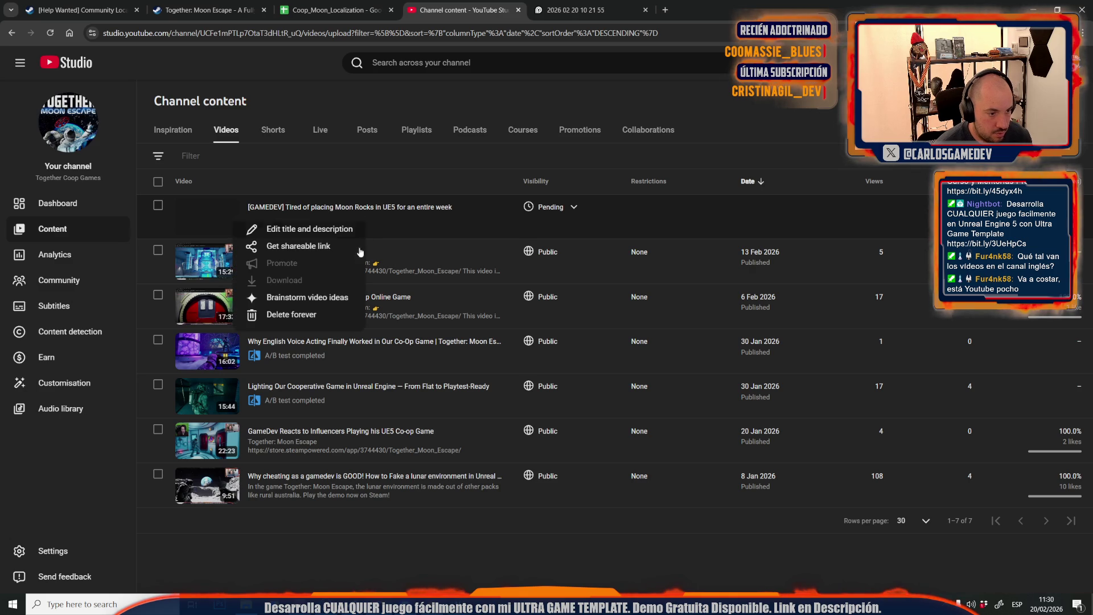
{"action": "left_click", "coordinate": [314, 246]}
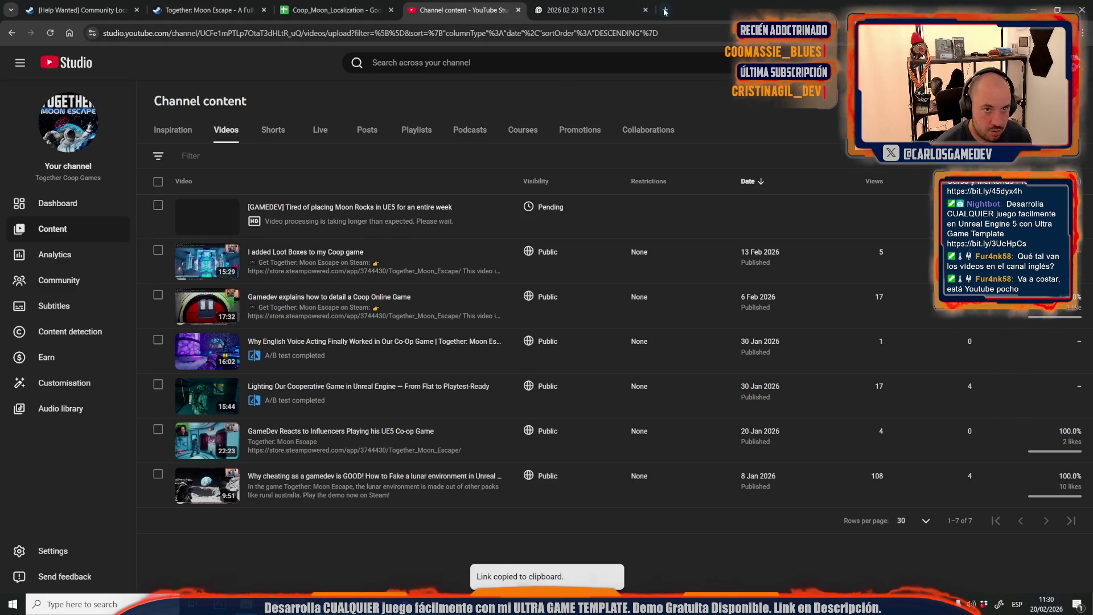
Open the copied Moon Rocks link in a new tab and check it is still processing
{"action": "left_click", "coordinate": [664, 12]}
{"action": "key", "text": "ctrl+v"}
{"action": "key", "text": "Return"}
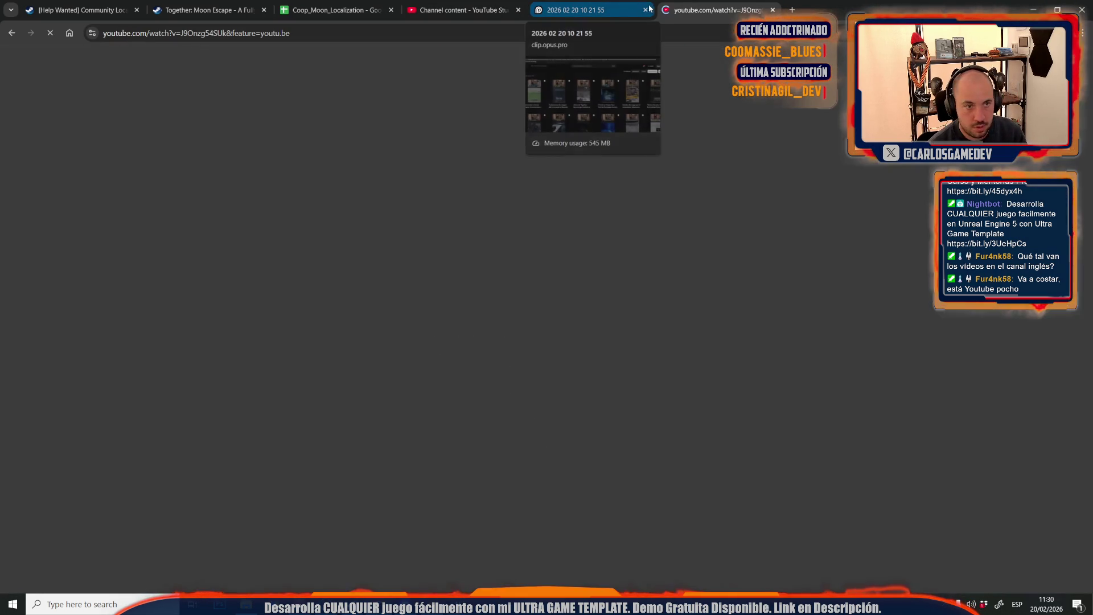
{"action": "scroll", "coordinate": [275, 454], "scroll_direction": "down", "scroll_amount": 3}
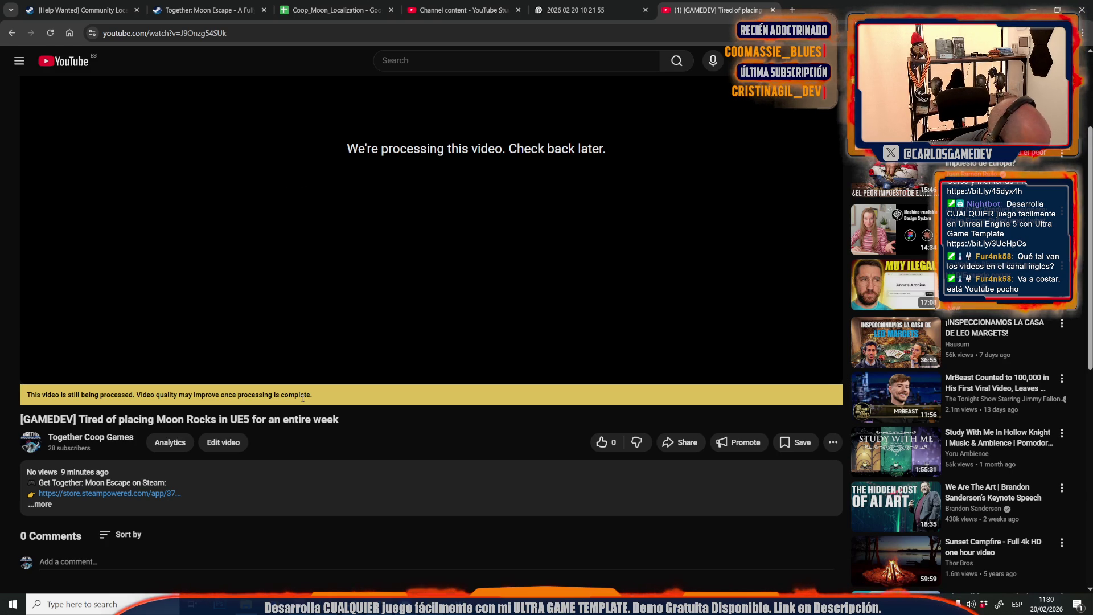
{"action": "scroll", "coordinate": [302, 398], "scroll_direction": "down", "scroll_amount": 6}
{"action": "scroll", "coordinate": [302, 397], "scroll_direction": "up", "scroll_amount": 7}
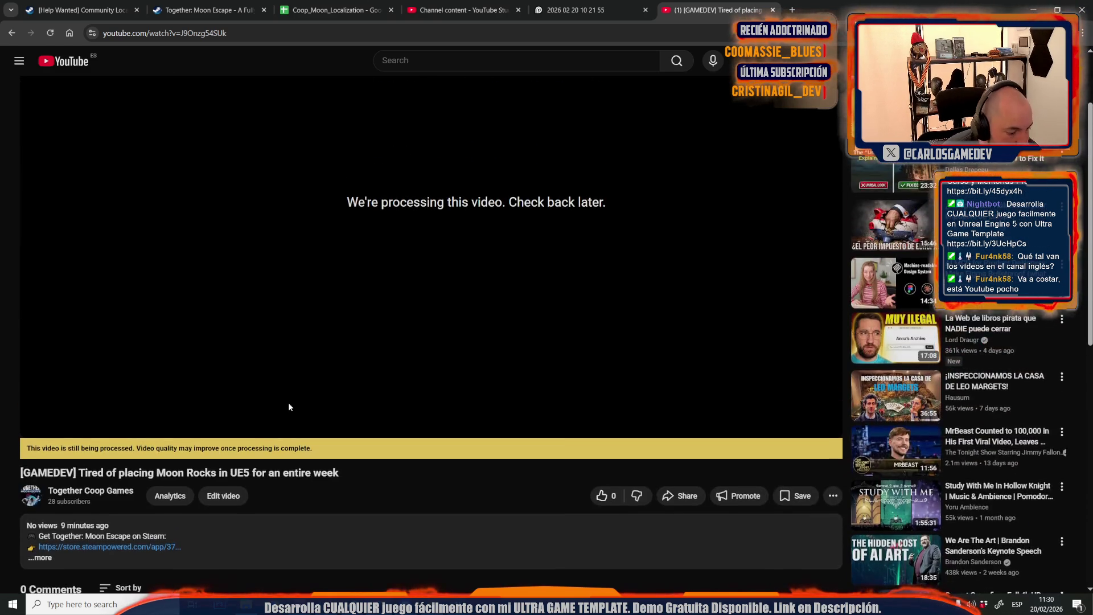
{"action": "left_click", "coordinate": [539, 10]}
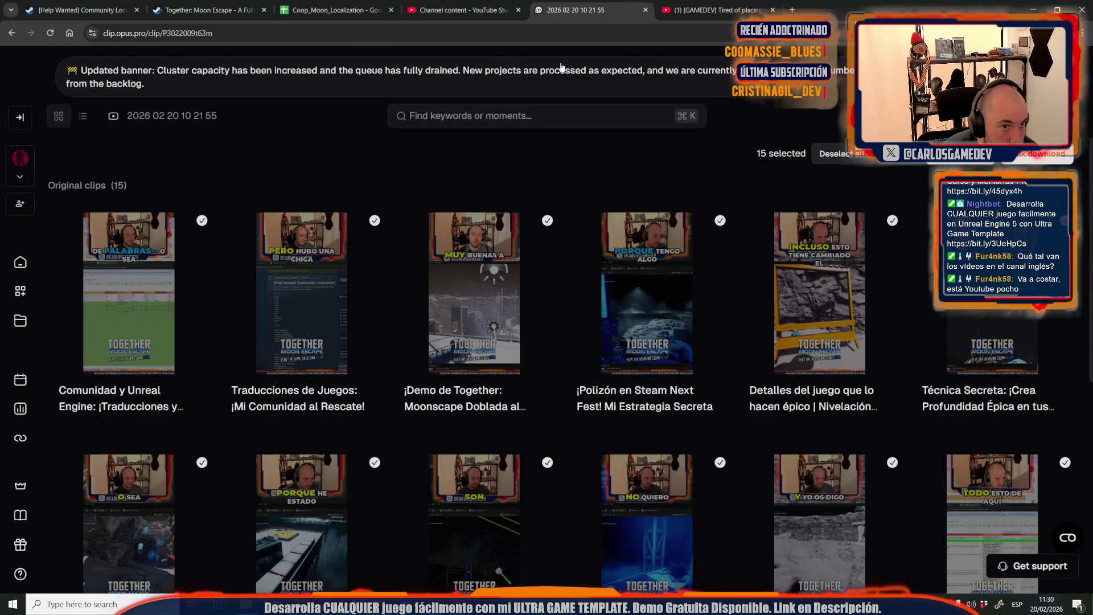
{"action": "left_click", "coordinate": [672, 10]}
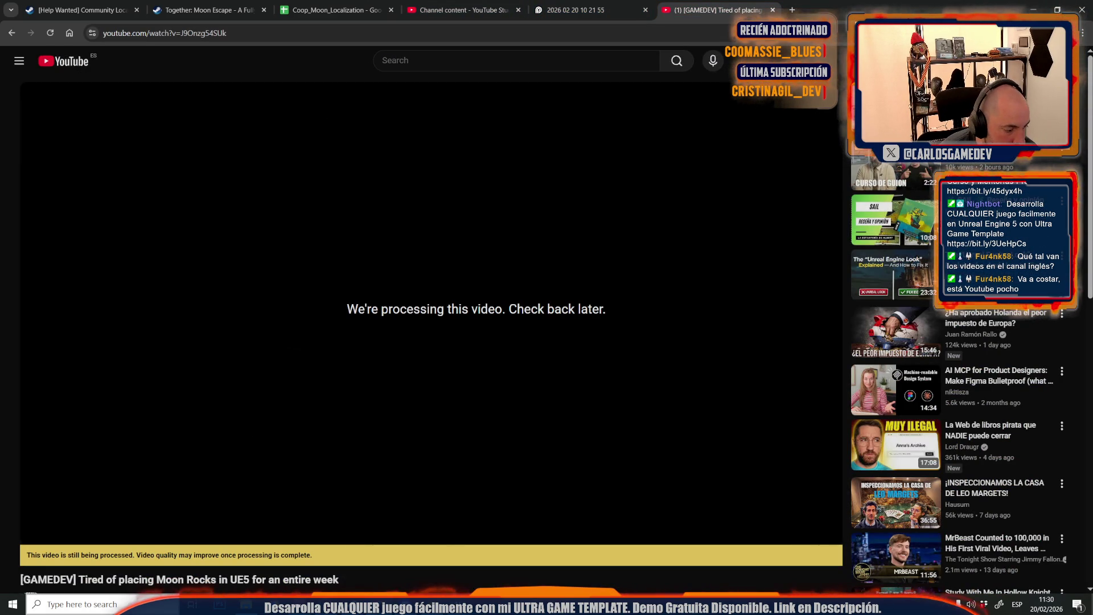
Launch Adobe Premiere Pro 2019 via 'prem' search and open the FirstTrailer project
{"action": "key", "text": "super+s"}
{"action": "type", "text": "prem"}
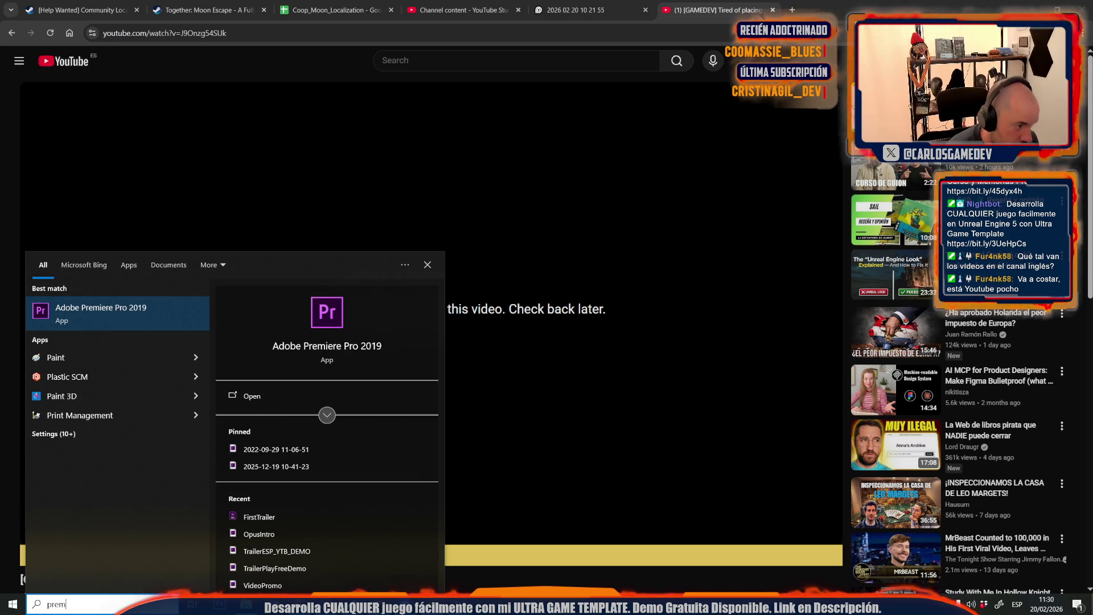
{"action": "key", "text": "Return"}
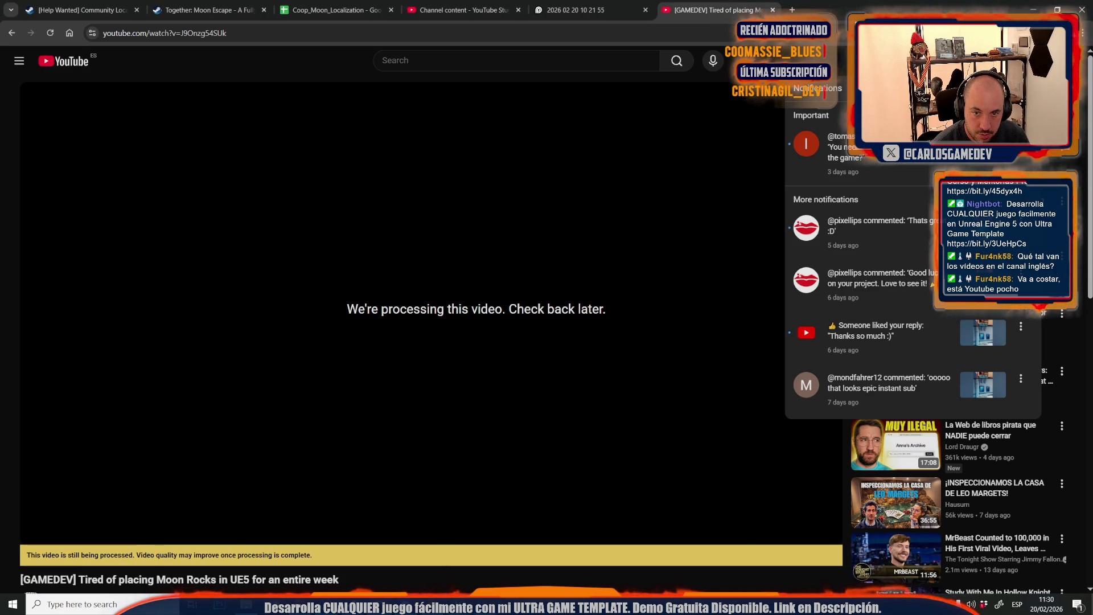
{"action": "key", "text": "Escape"}
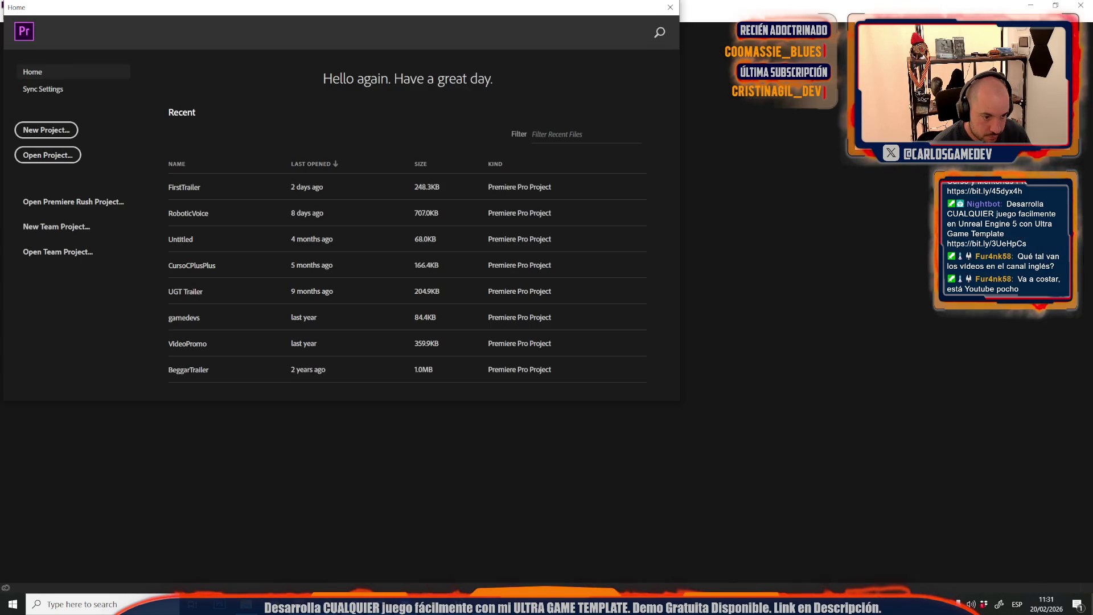
{"action": "left_click", "coordinate": [211, 187]}
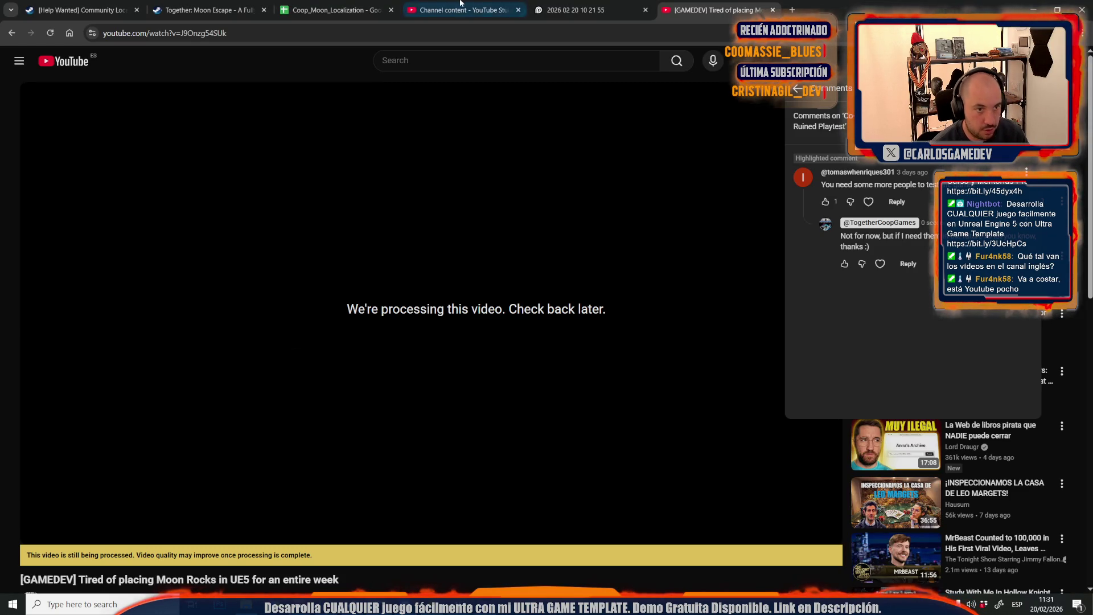
{"action": "left_click", "coordinate": [575, 10]}
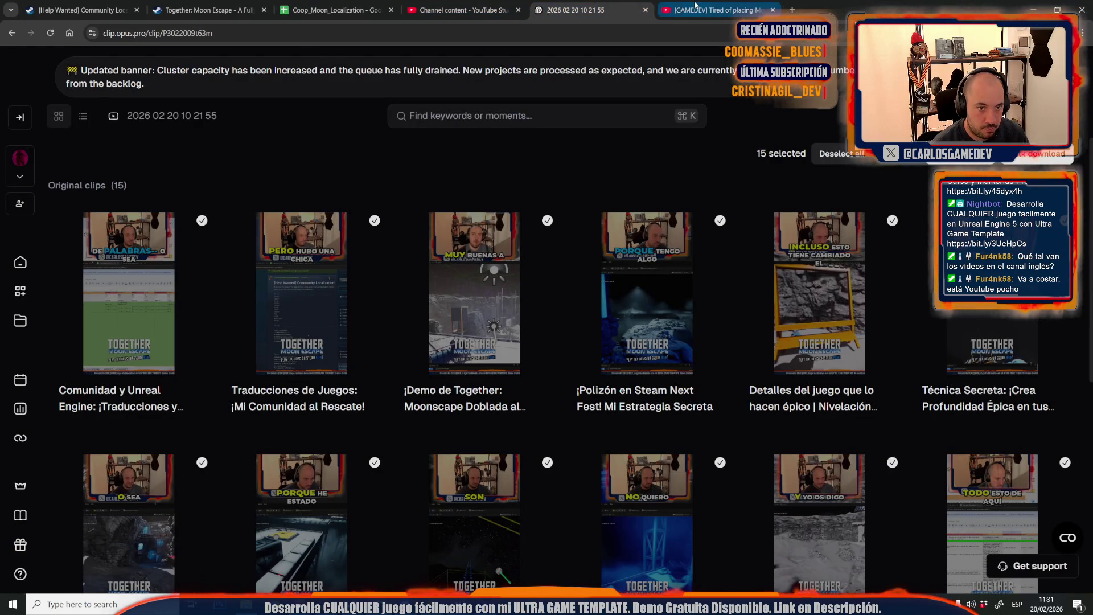
{"action": "key", "text": "ctrl+Tab"}
{"action": "key", "text": "ctrl+shift+Tab"}
{"action": "key", "text": "ctrl+shift+Tab"}
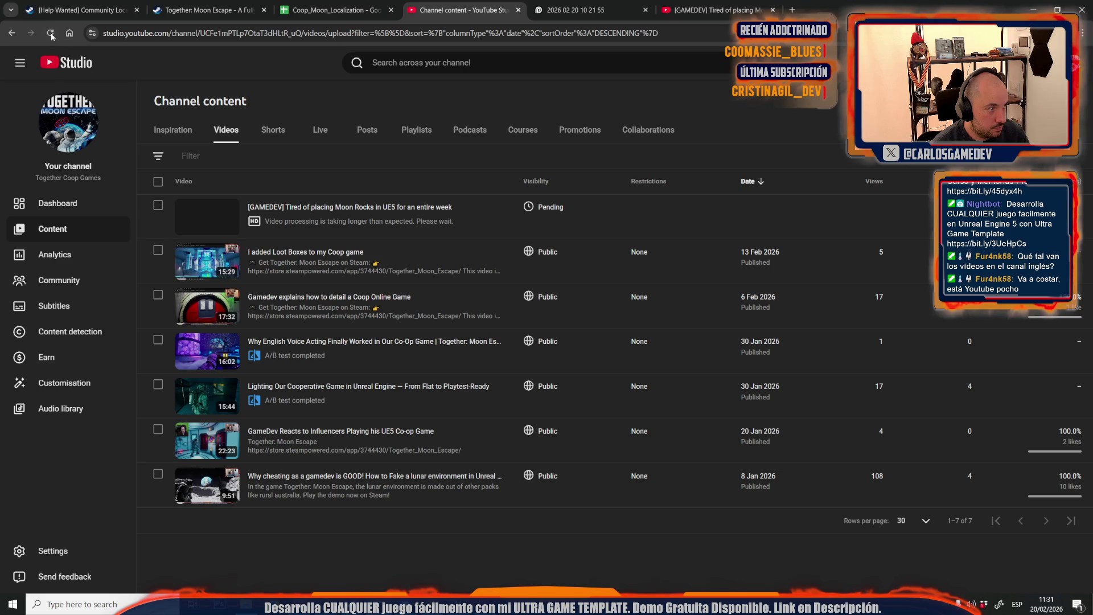
{"action": "left_click", "coordinate": [51, 34]}
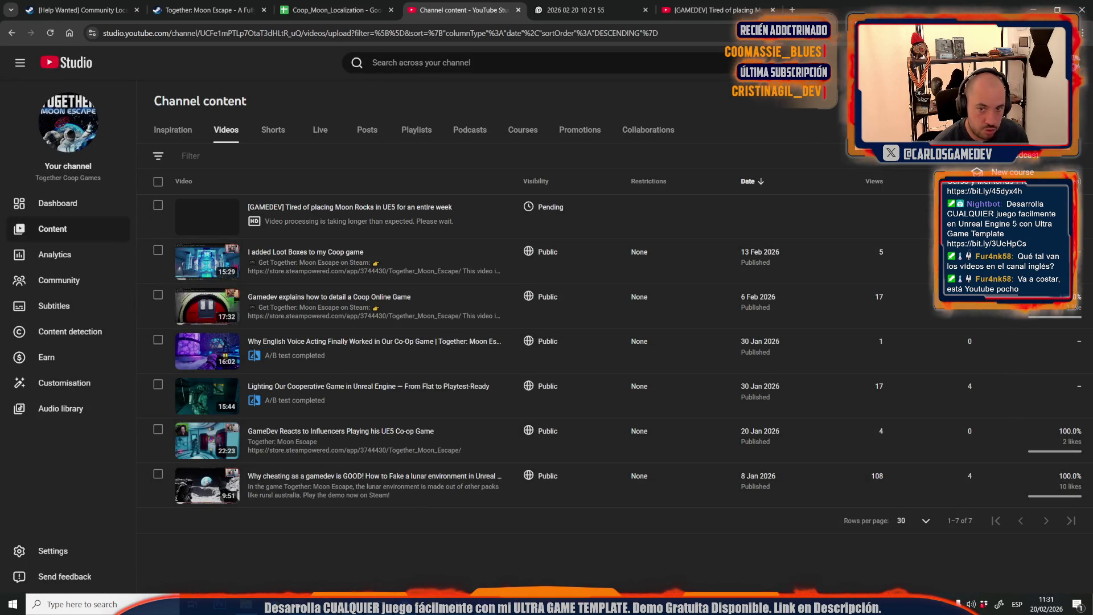
{"action": "left_click", "coordinate": [1007, 91]}
{"action": "left_click", "coordinate": [553, 388]}
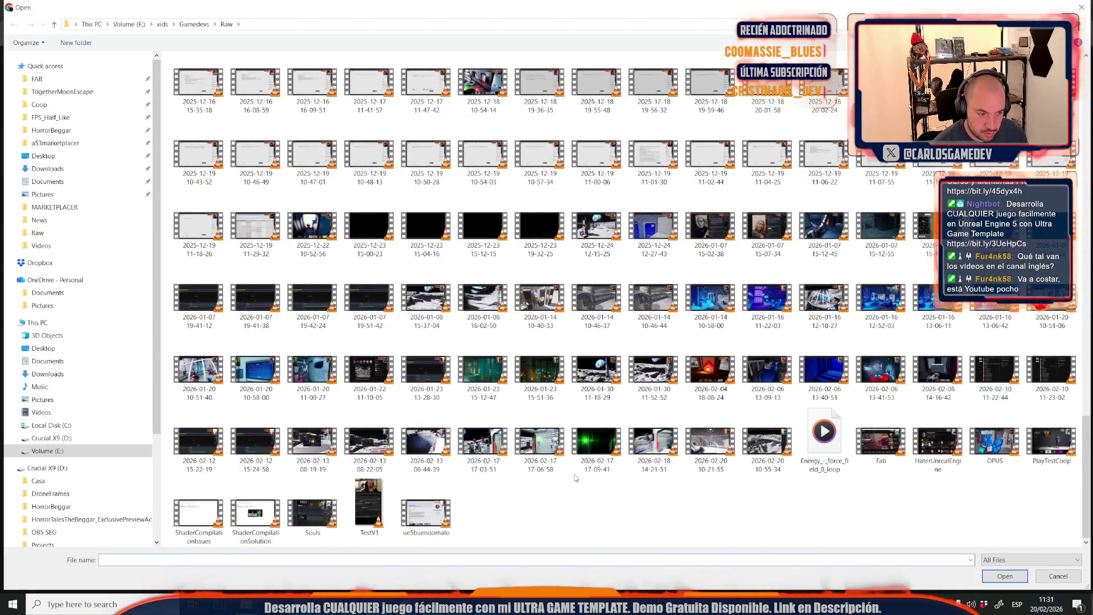
{"action": "double_click", "coordinate": [785, 452]}
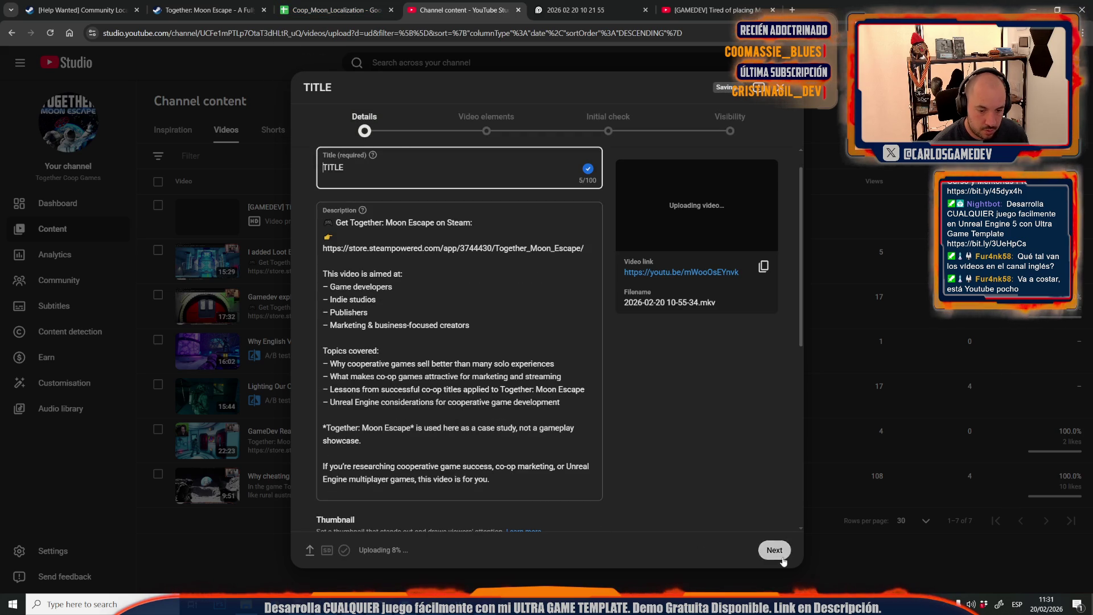
{"action": "left_click", "coordinate": [774, 550]}
{"action": "scroll", "coordinate": [415, 433], "scroll_direction": "up", "scroll_amount": 10}
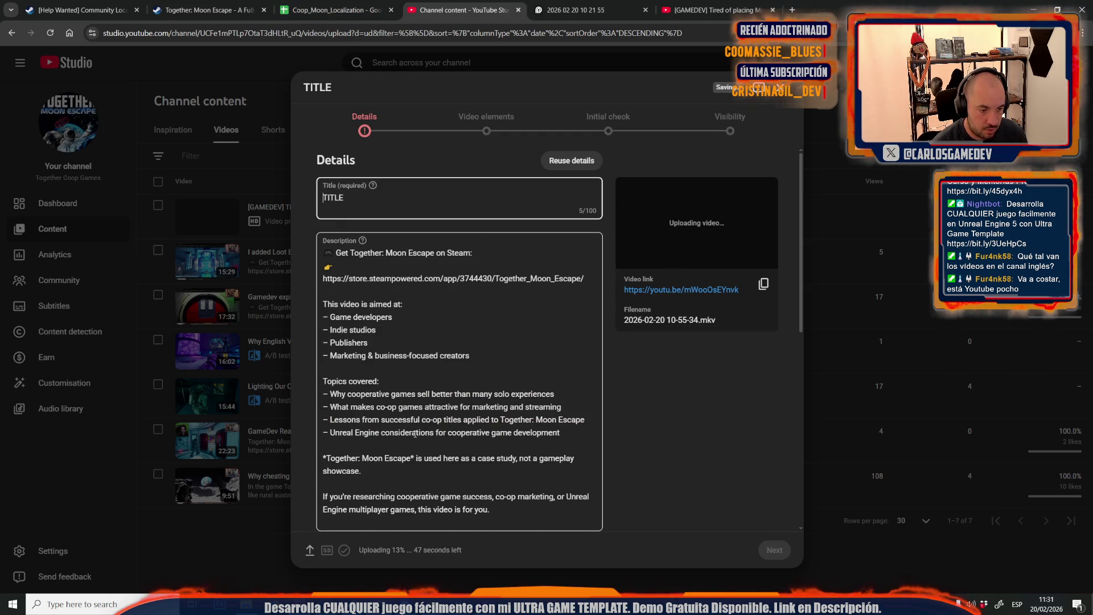
{"action": "scroll", "coordinate": [401, 376], "scroll_direction": "down", "scroll_amount": 10}
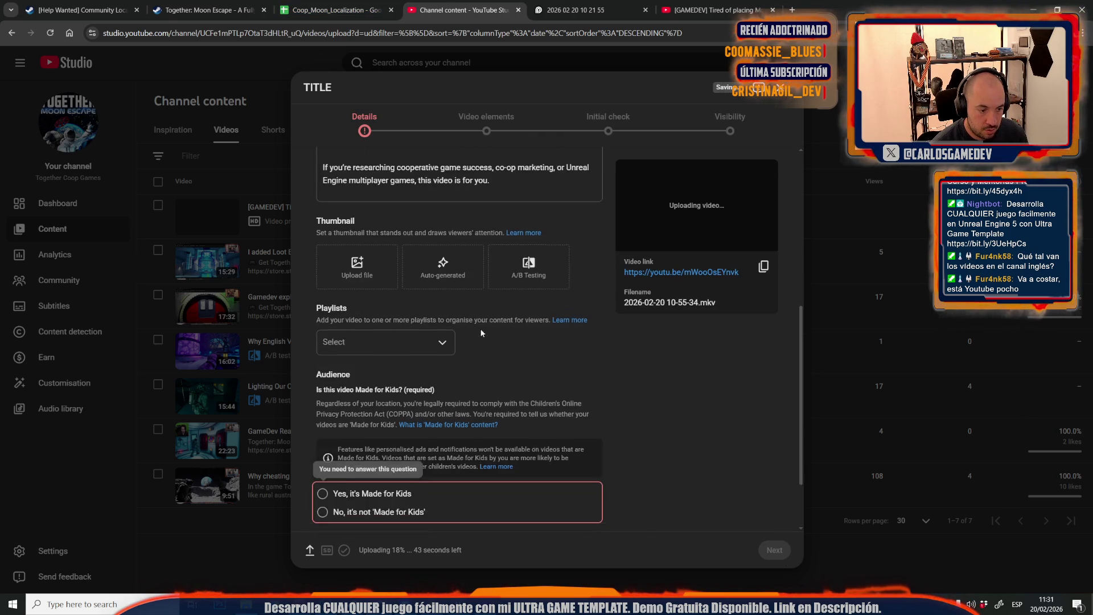
{"action": "left_click", "coordinate": [391, 435]}
Set the upload's visibility to Unlisted, save, and publish despite pending checks
{"action": "left_click", "coordinate": [774, 550]}
{"action": "left_click", "coordinate": [773, 552]}
{"action": "left_click", "coordinate": [772, 552]}
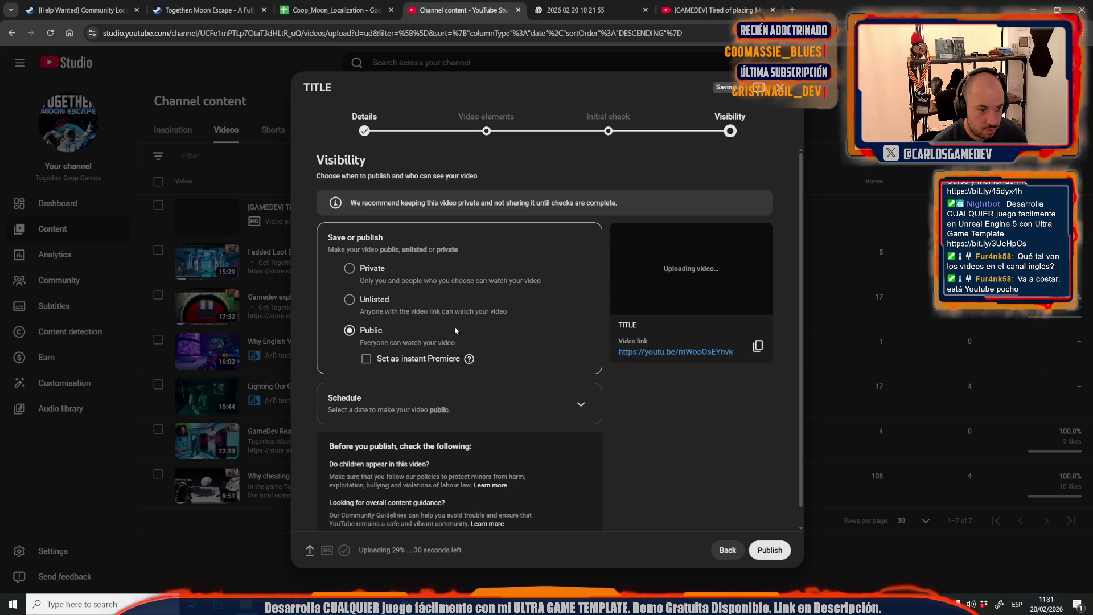
{"action": "left_click", "coordinate": [375, 300]}
{"action": "left_click", "coordinate": [779, 552]}
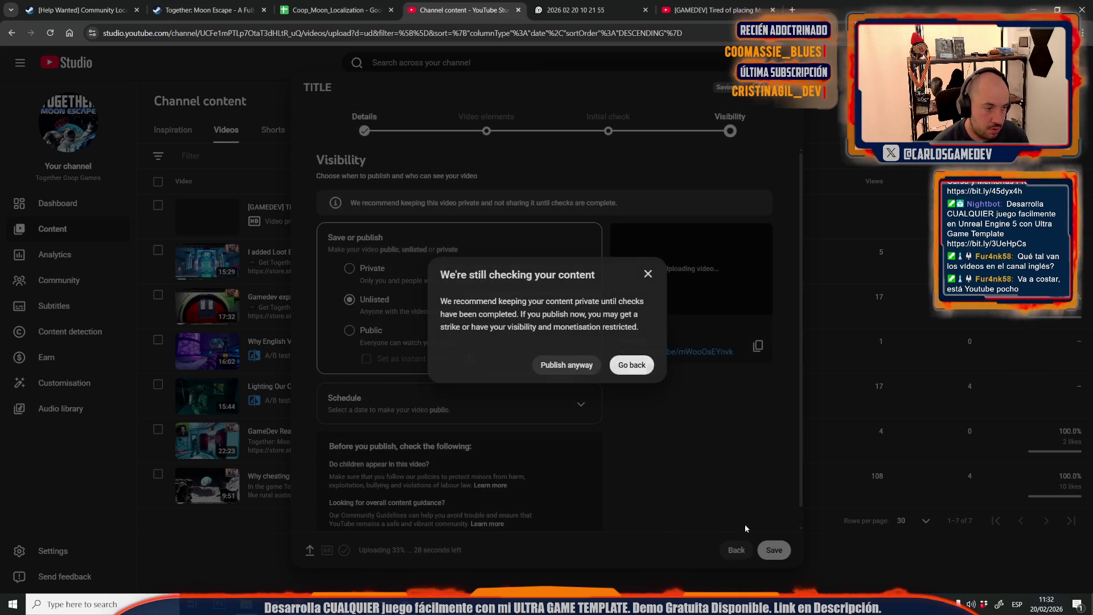
{"action": "left_click", "coordinate": [561, 365]}
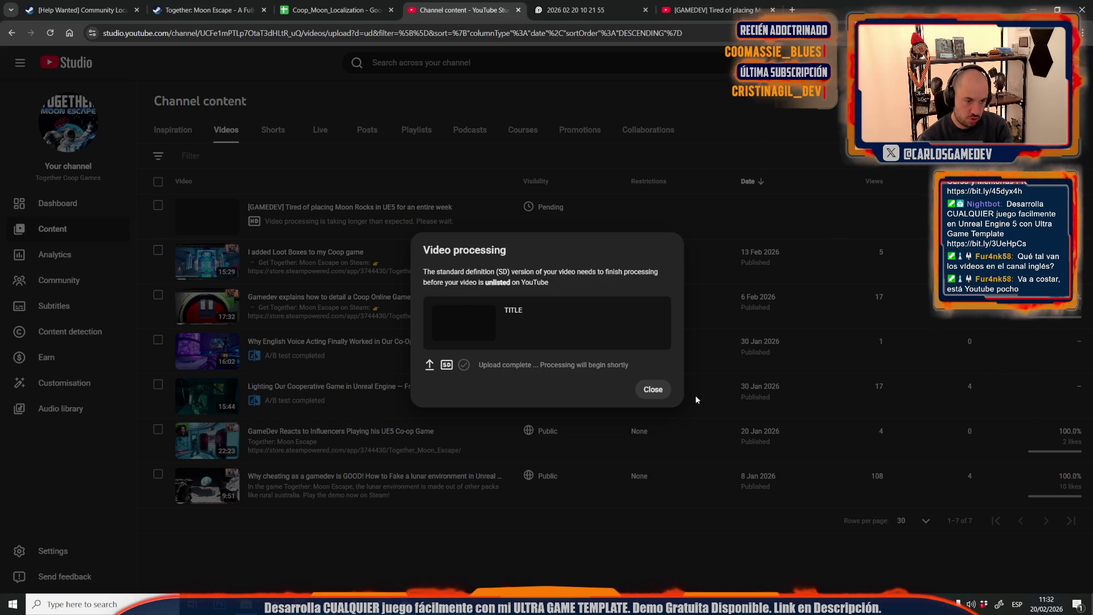
{"action": "left_click", "coordinate": [655, 393]}
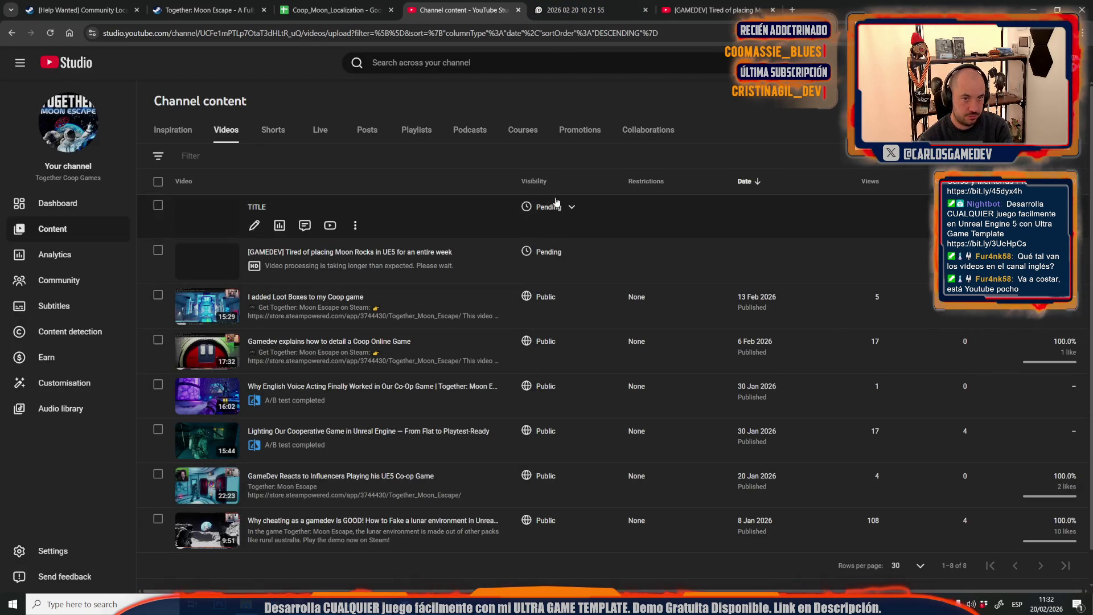
Place the 10-55-34 recording on Premiere's timeline and scale it to fill the frame
{"action": "key", "text": "alt+Tab"}
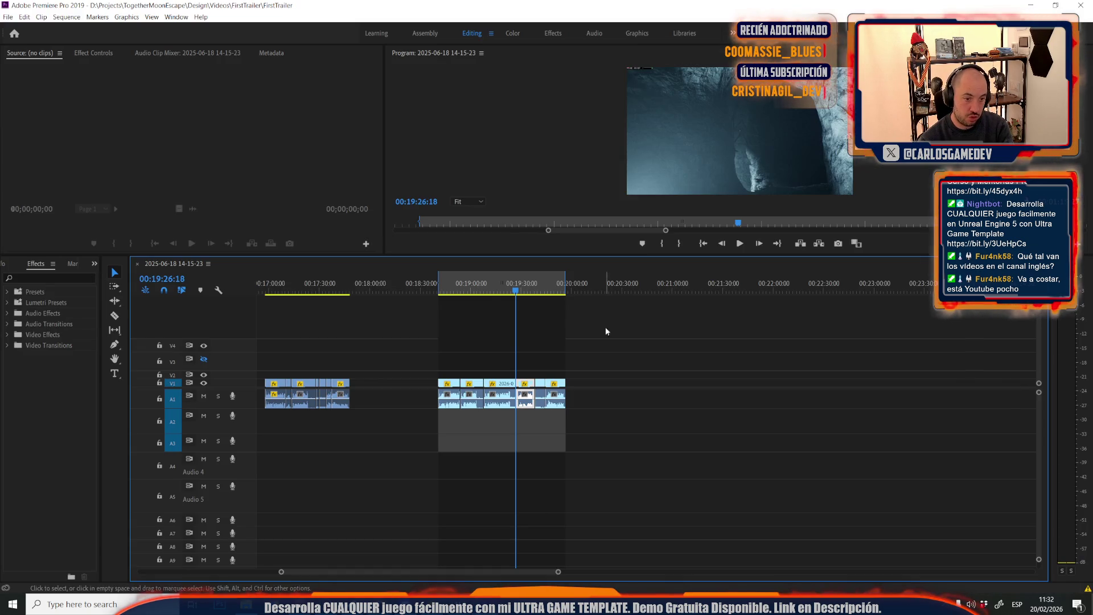
{"action": "key", "text": "alt+Tab"}
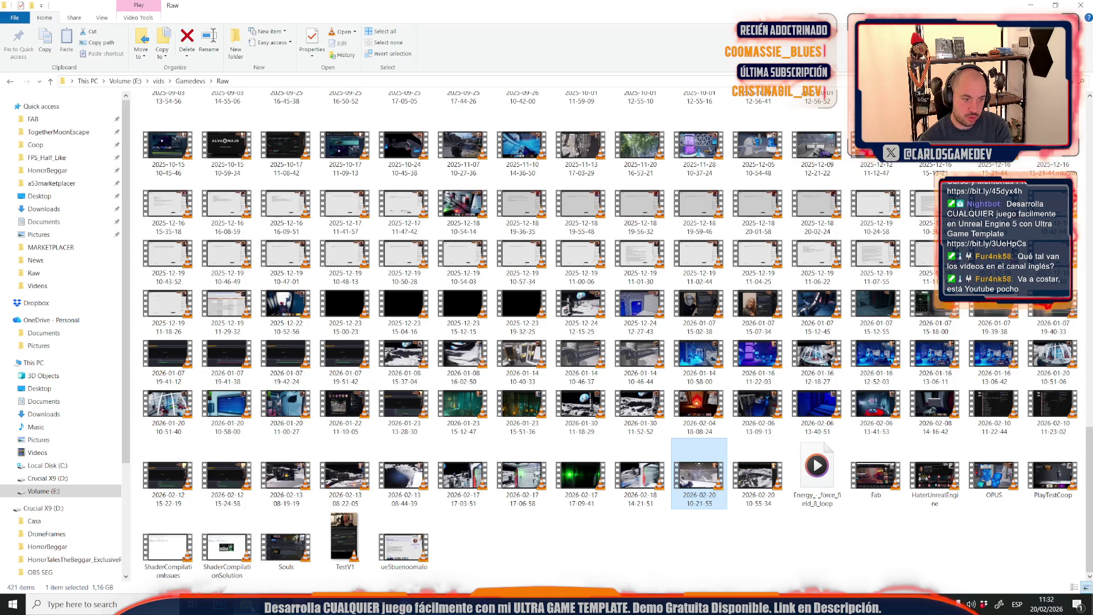
{"action": "mouse_move", "coordinate": [744, 485]}
{"action": "left_mouse_down"}
{"action": "mouse_move", "coordinate": [740, 498]}
{"action": "mouse_move", "coordinate": [487, 602]}
{"action": "mouse_move", "coordinate": [632, 370]}
{"action": "mouse_move", "coordinate": [644, 382]}
{"action": "left_mouse_up"}
{"action": "left_click_drag", "start_coordinate": [641, 290], "coordinate": [691, 291]}
{"action": "left_click", "coordinate": [698, 124]}
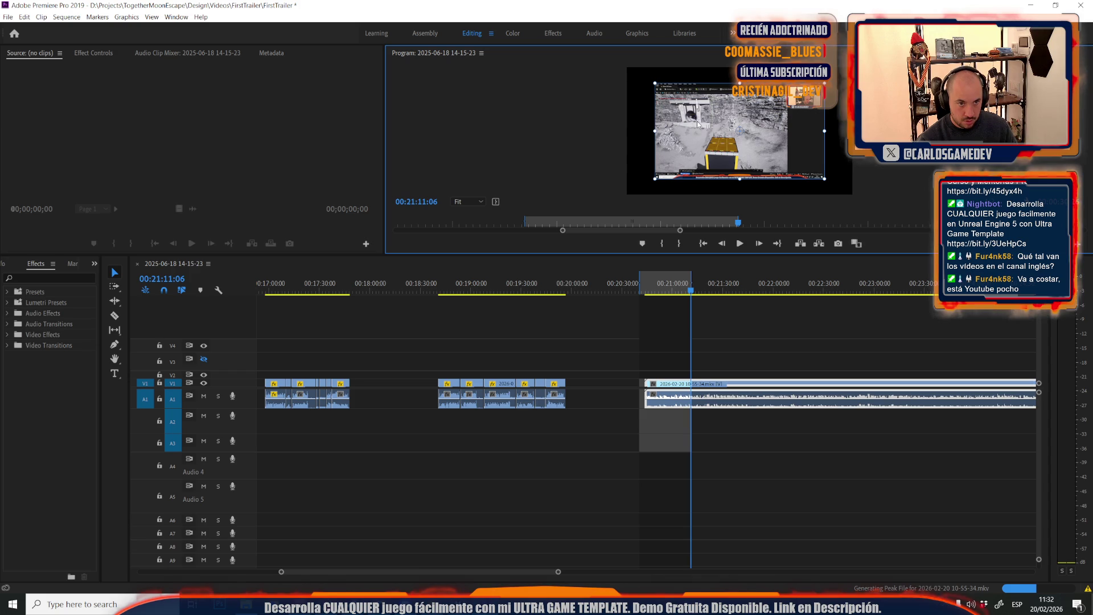
{"action": "left_click_drag", "start_coordinate": [653, 132], "coordinate": [627, 137]}
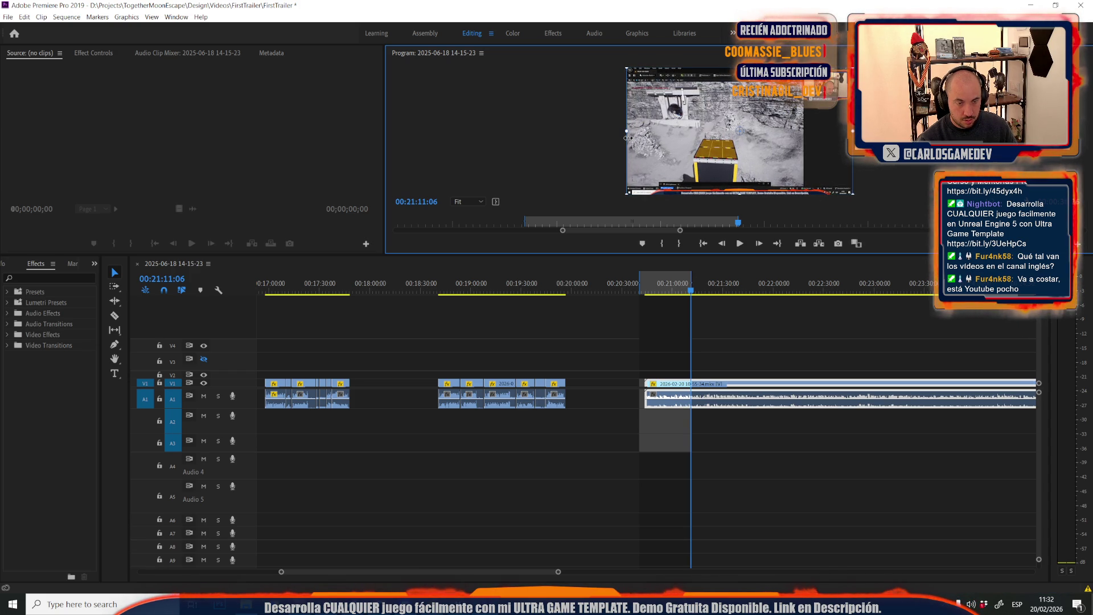
Mark an in/out export range over the long recording clip on the timeline
{"action": "scroll", "coordinate": [607, 312], "scroll_direction": "down", "scroll_amount": 8, "text": "alt"}
{"action": "scroll", "coordinate": [573, 400], "scroll_direction": "down", "scroll_amount": 5, "text": "alt"}
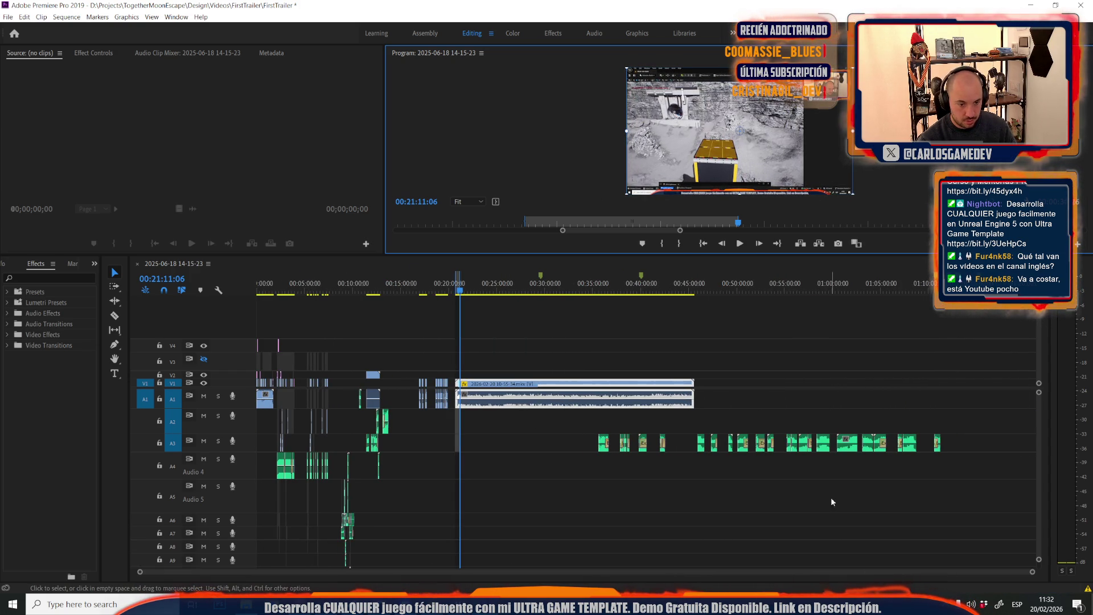
{"action": "mouse_move", "coordinate": [976, 502]}
{"action": "left_mouse_down"}
{"action": "mouse_move", "coordinate": [623, 500]}
{"action": "mouse_move", "coordinate": [597, 424]}
{"action": "mouse_move", "coordinate": [746, 421]}
{"action": "left_mouse_up"}
{"action": "left_click_drag", "start_coordinate": [500, 290], "coordinate": [693, 290]}
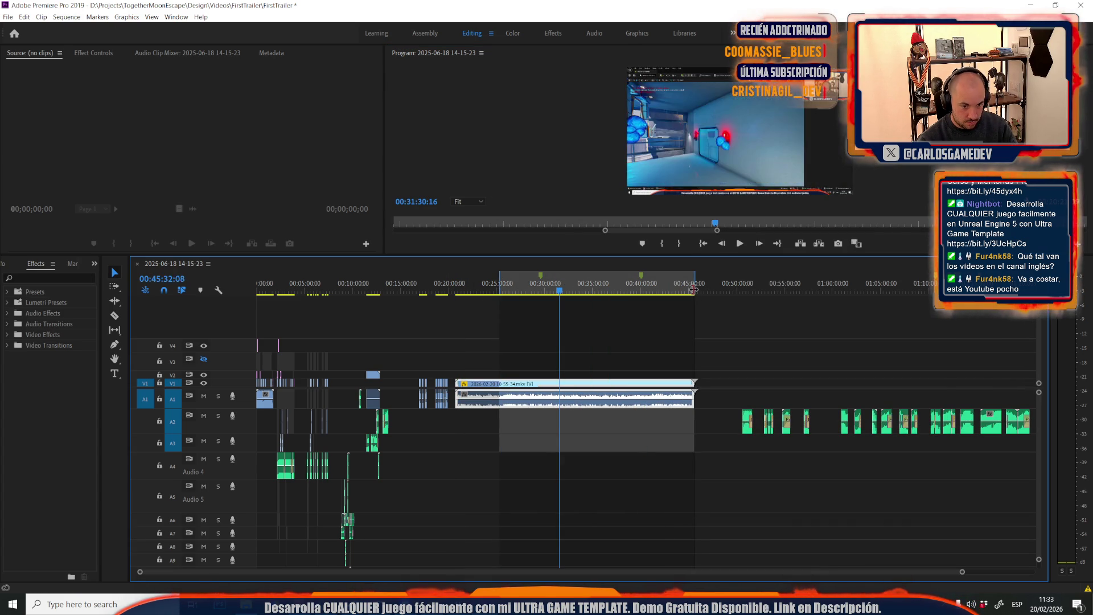
{"action": "left_click", "coordinate": [499, 279]}
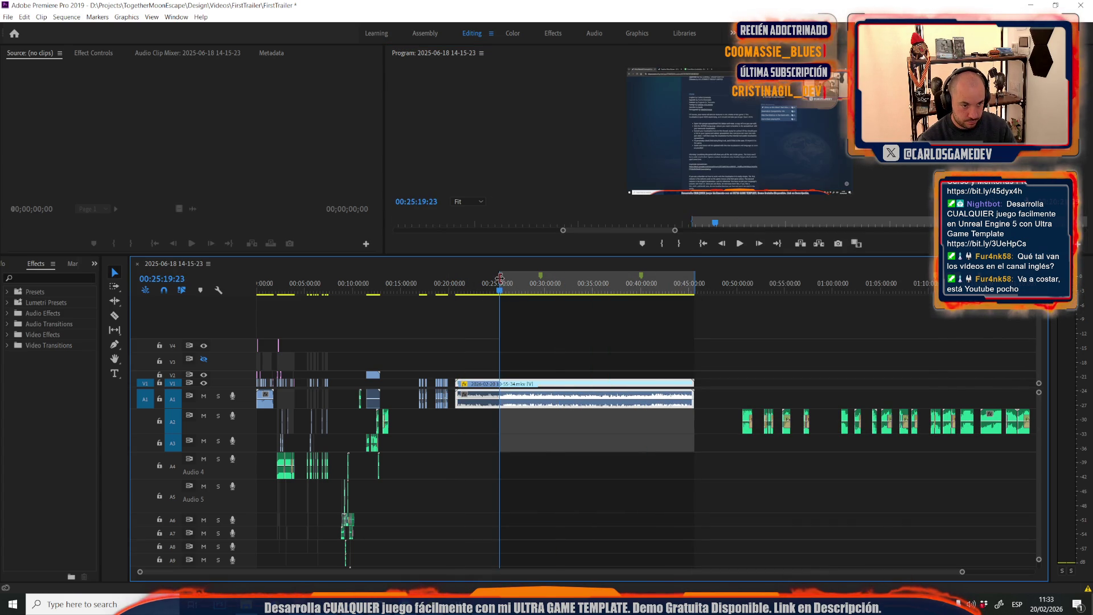
{"action": "left_click_drag", "start_coordinate": [500, 279], "coordinate": [459, 294]}
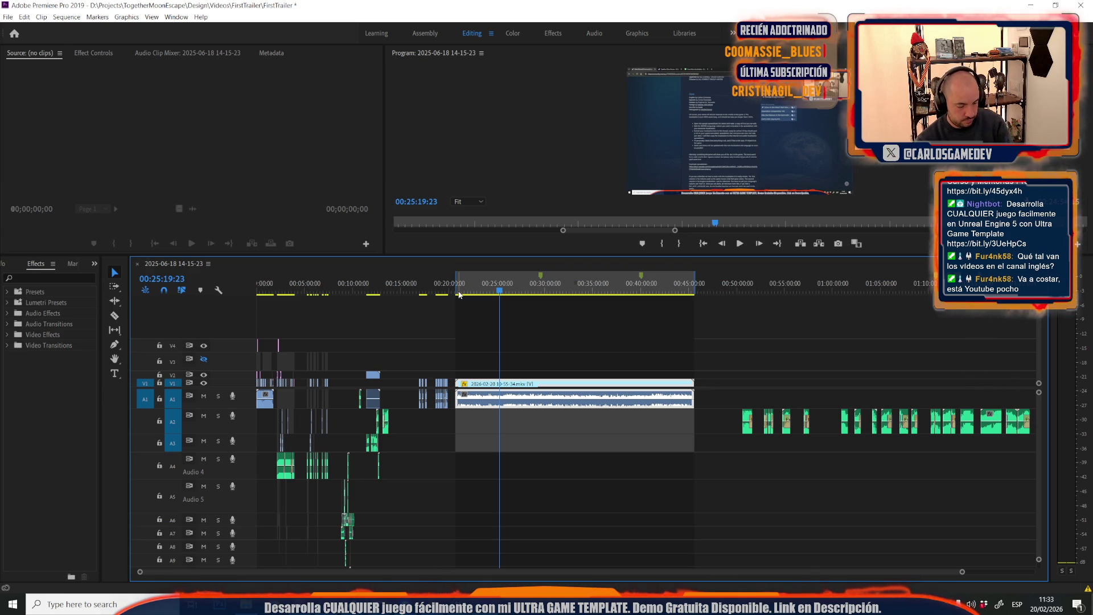
Export the marked range as 'Trailer' MP4 to the Desktop and start encoding
{"action": "key", "text": "ctrl+m"}
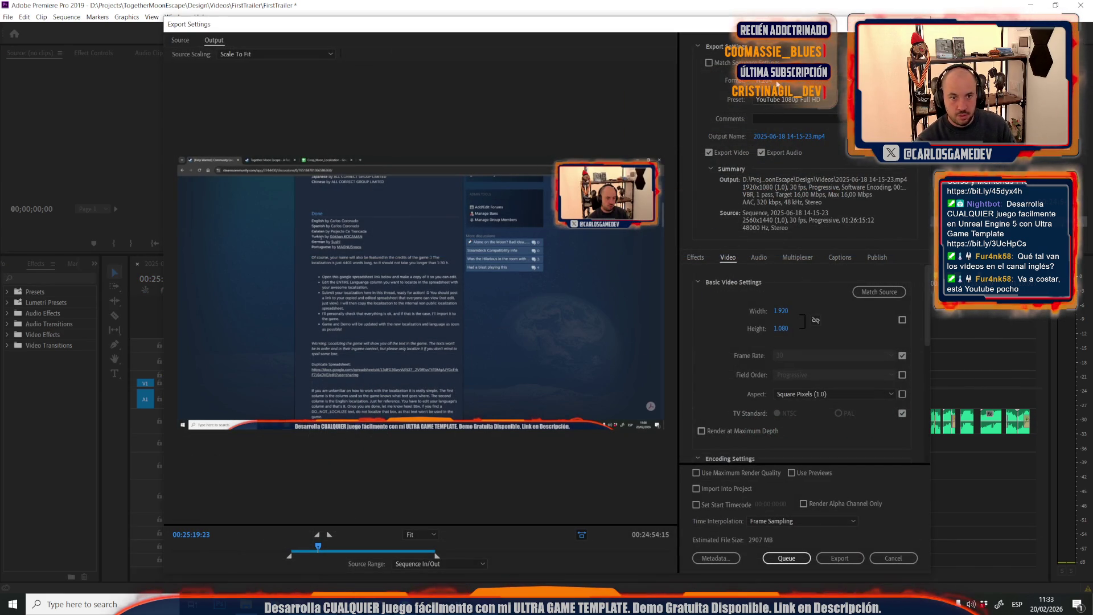
{"action": "left_click", "coordinate": [776, 136]}
{"action": "left_click", "coordinate": [96, 209]}
{"action": "type", "text": "Trailer"}
{"action": "left_click", "coordinate": [470, 366]}
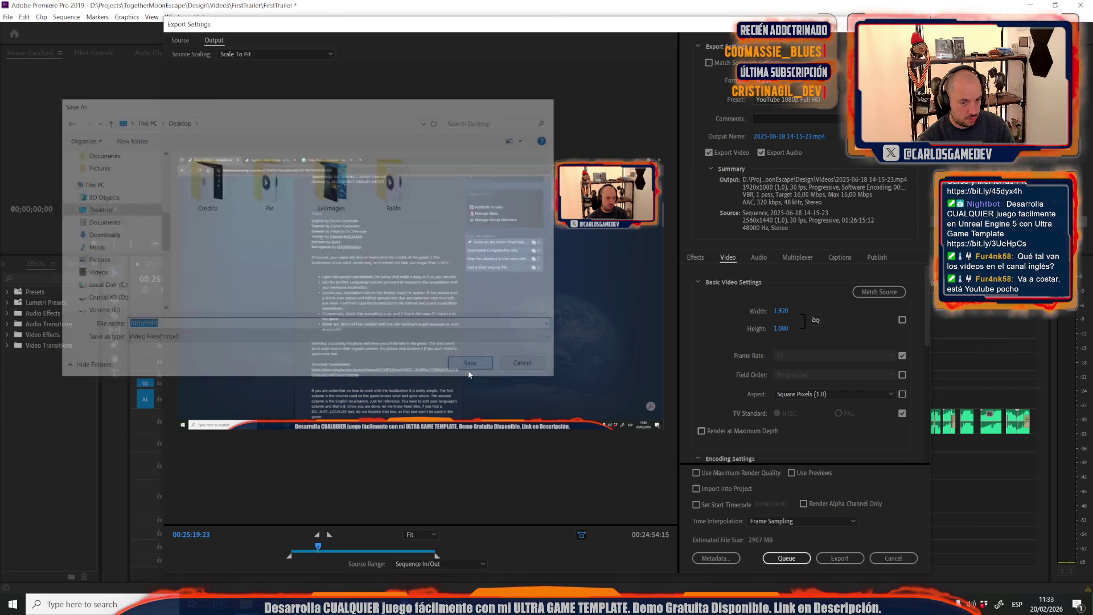
{"action": "left_click", "coordinate": [838, 558]}
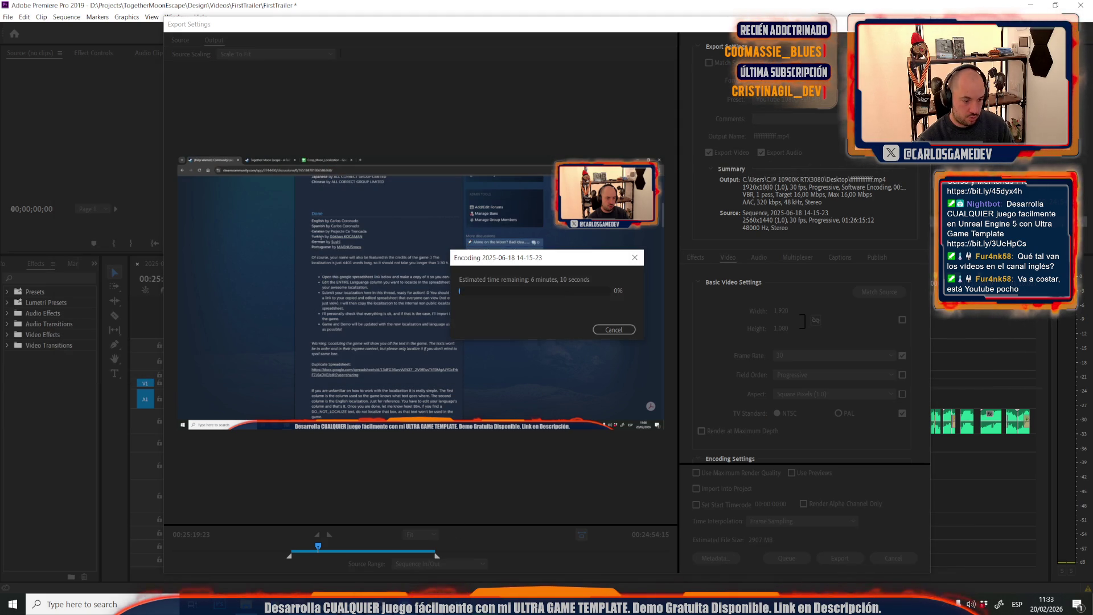
{"action": "key", "text": "alt+Tab"}
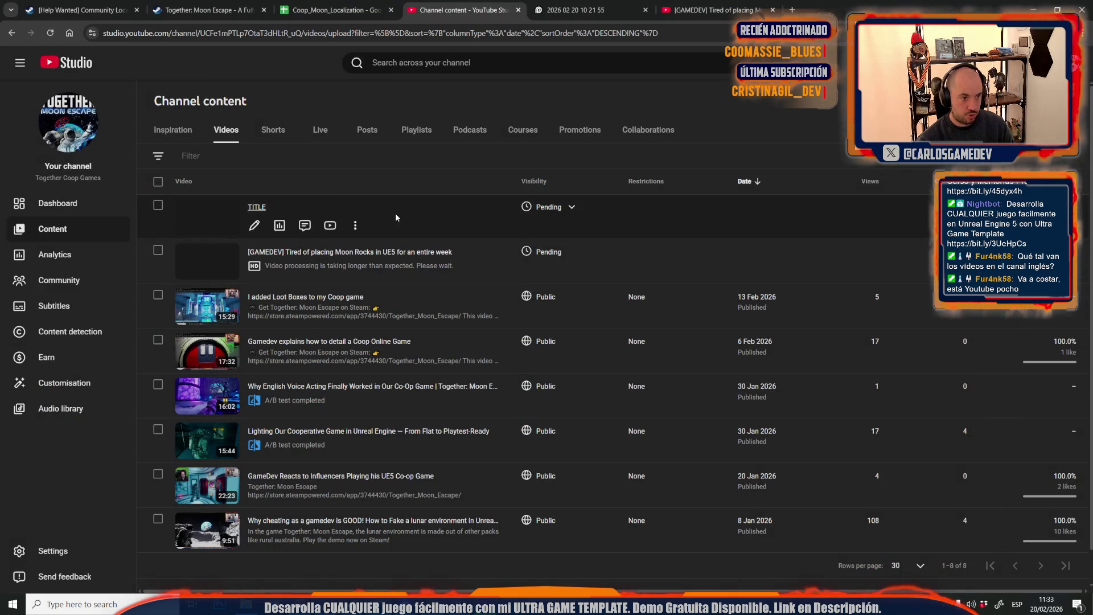
Copy the TITLE video's shareable link, open it in another tab, then close that tab
{"action": "left_click", "coordinate": [354, 225]}
{"action": "left_click", "coordinate": [279, 246]}
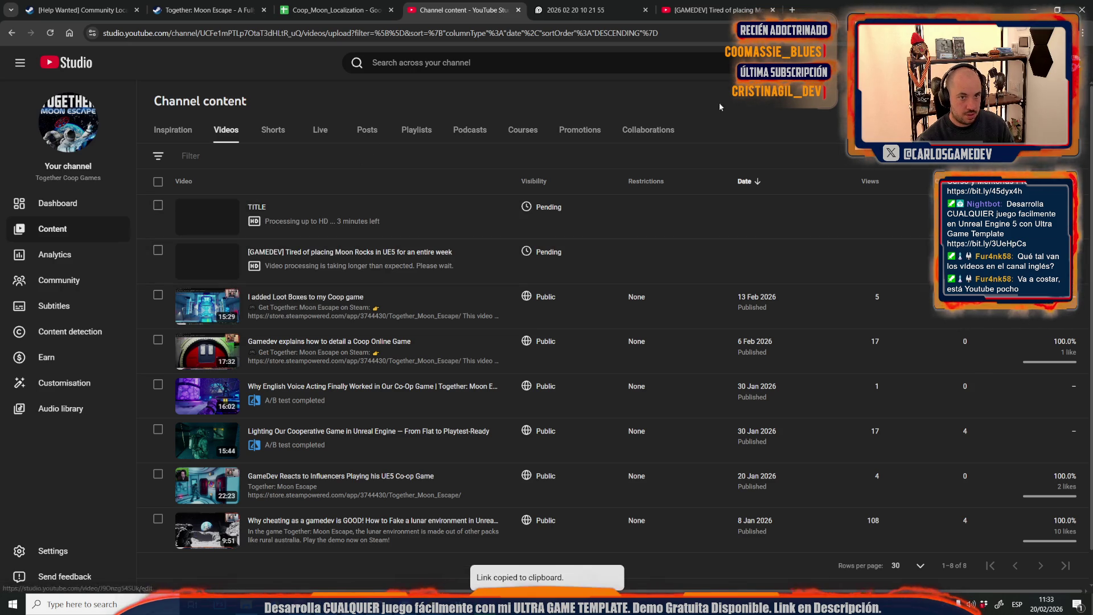
{"action": "left_click", "coordinate": [683, 10]}
{"action": "left_click", "coordinate": [708, 33]}
{"action": "key", "text": "ctrl+v"}
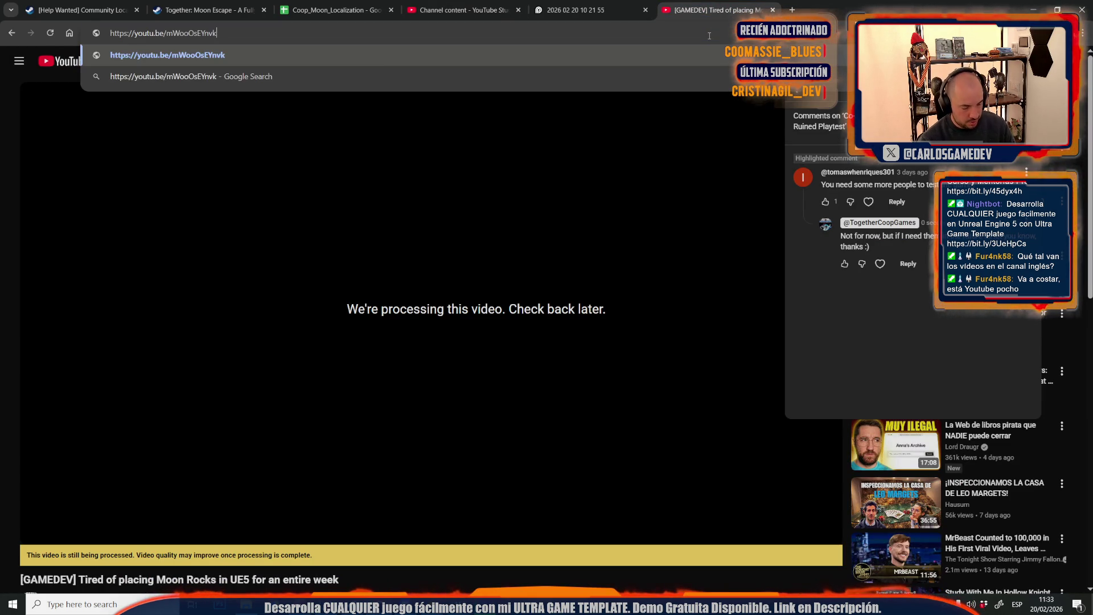
{"action": "key", "text": "Return"}
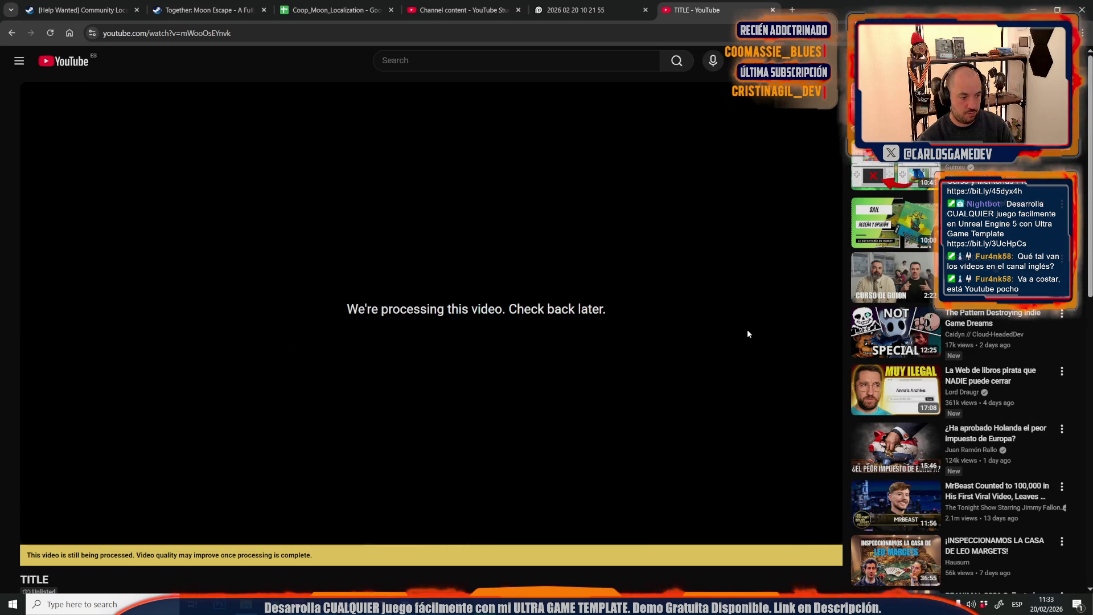
{"action": "key", "text": "ctrl+w"}
Return to YouTube Studio, then check Premiere's export progress at 21%
{"action": "left_click", "coordinate": [462, 4]}
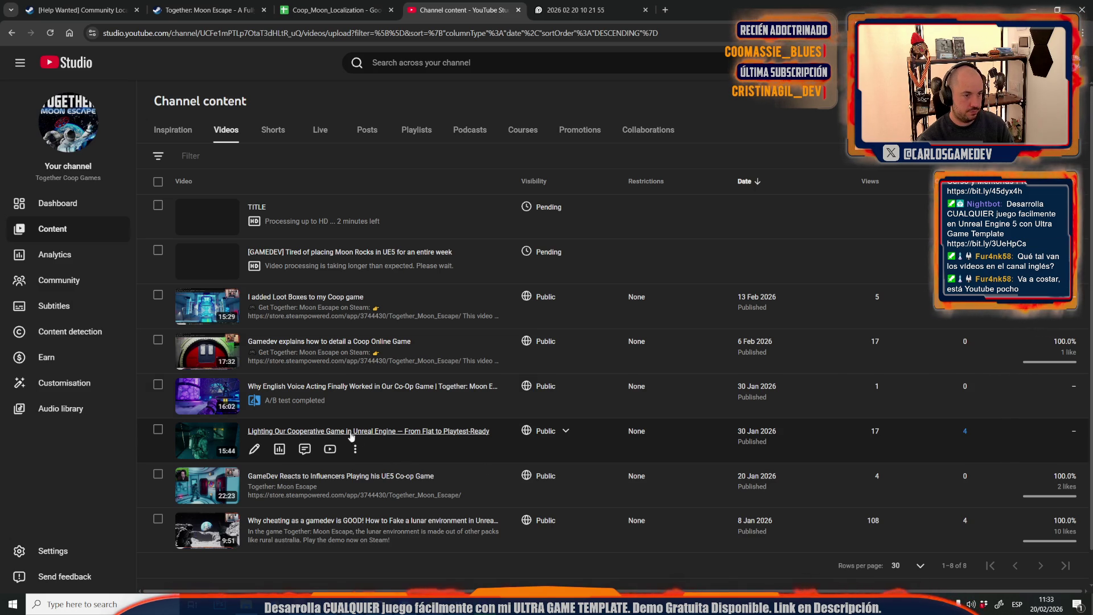
{"action": "mouse_move", "coordinate": [572, 3]}
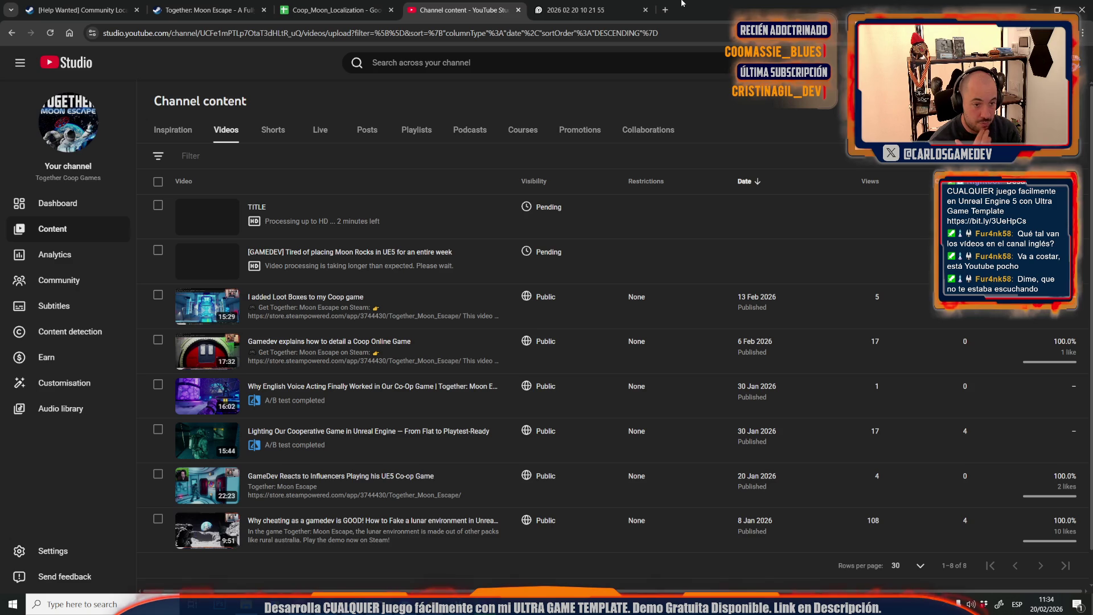
{"action": "key", "text": "alt+Tab"}
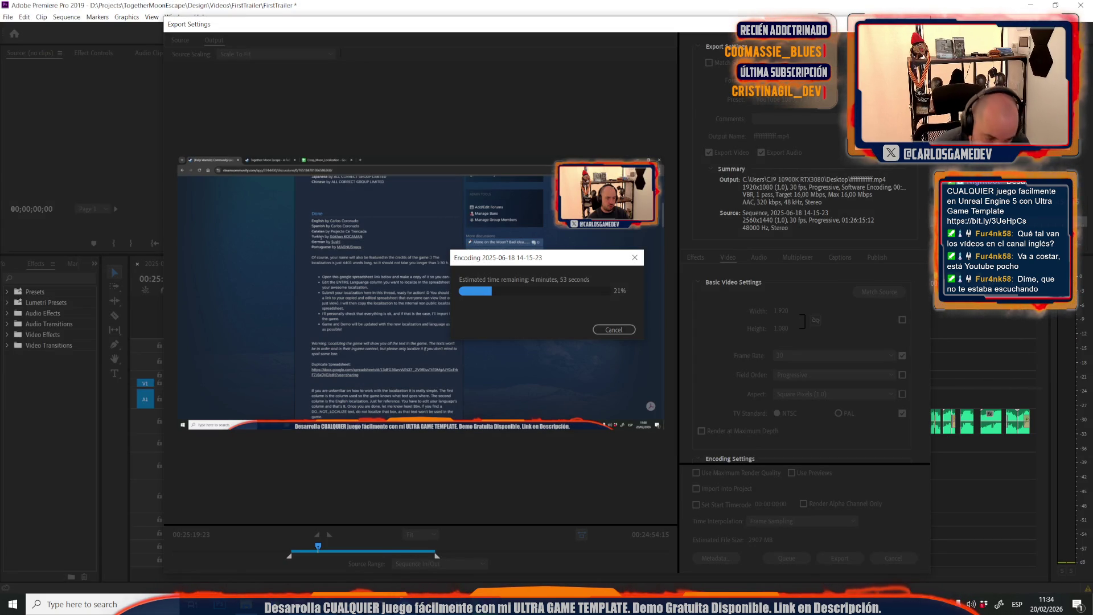
Switch from Premiere's encoding dialog to the Coop_Moon_Localization spreadsheet in the browser
{"action": "key", "text": "alt+Tab"}
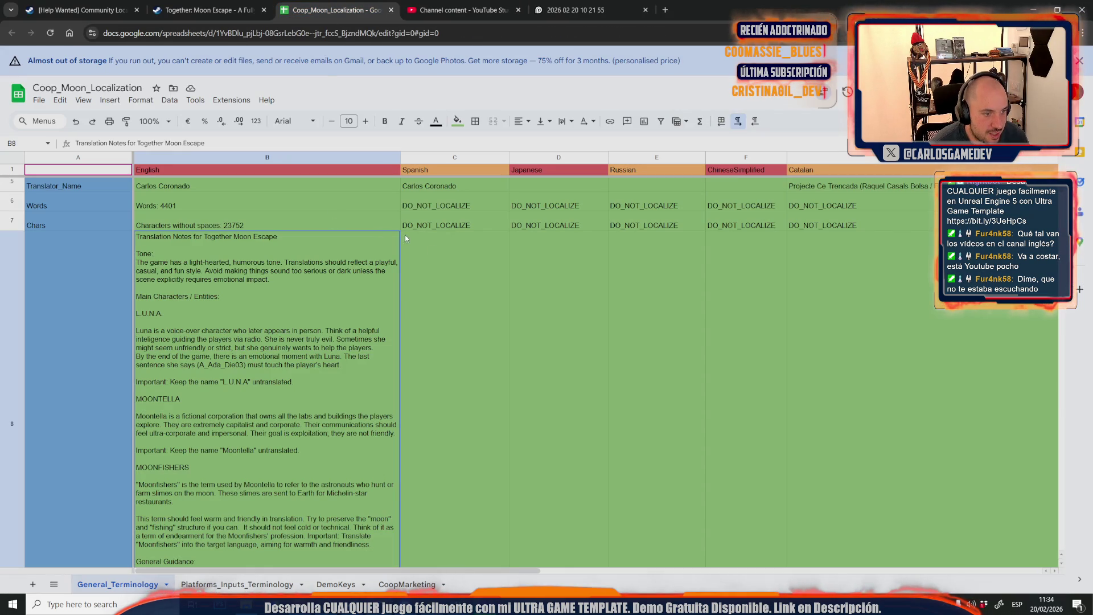
{"action": "left_click", "coordinate": [438, 251]}
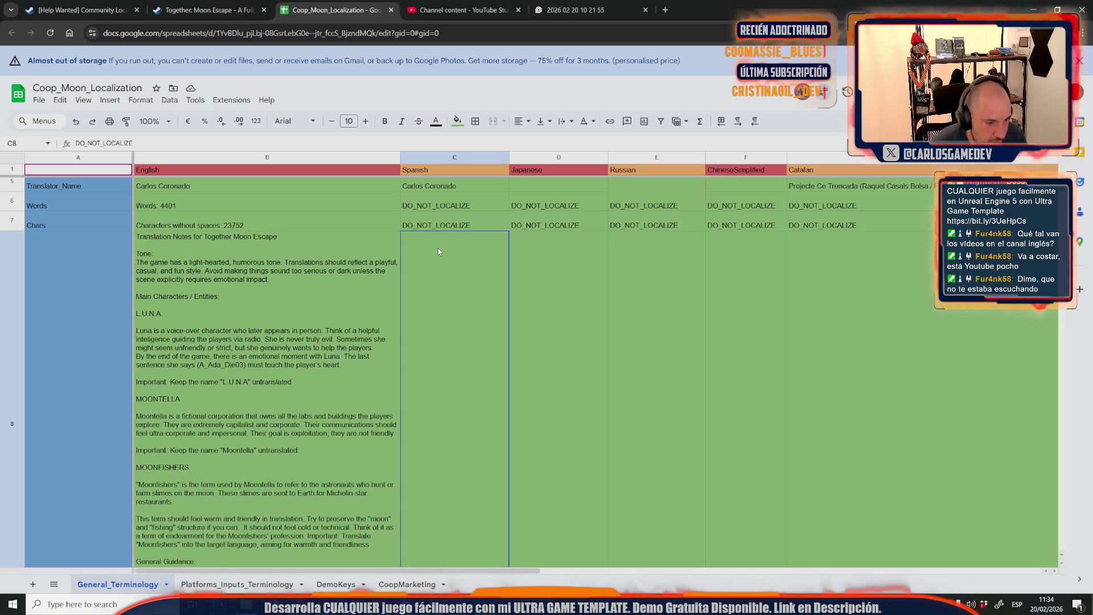
{"action": "scroll", "coordinate": [477, 310], "scroll_direction": "down", "scroll_amount": 20}
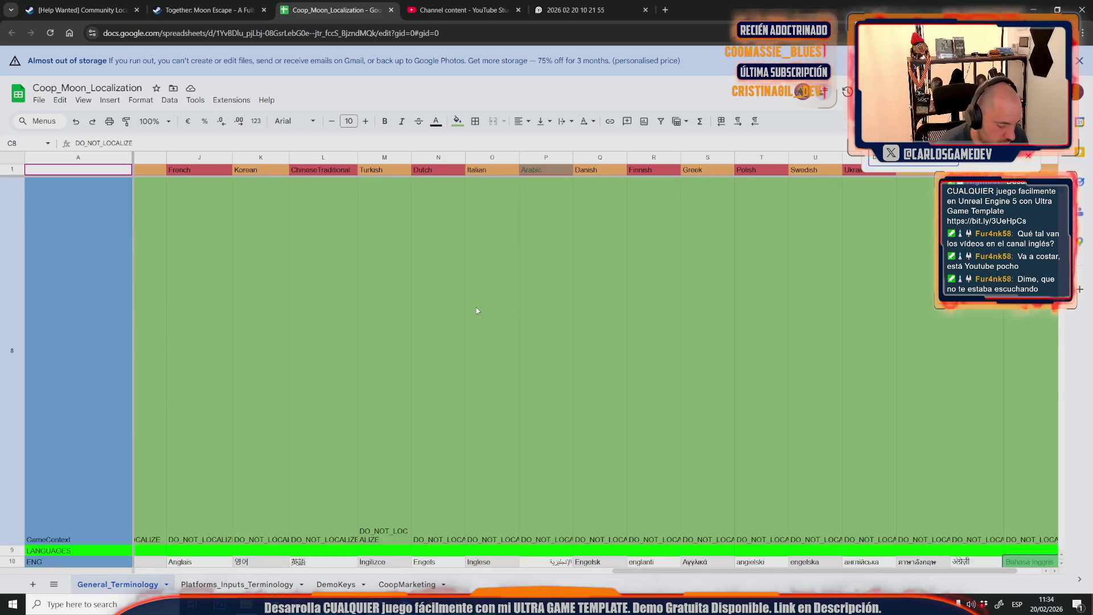
{"action": "key", "text": "Return"}
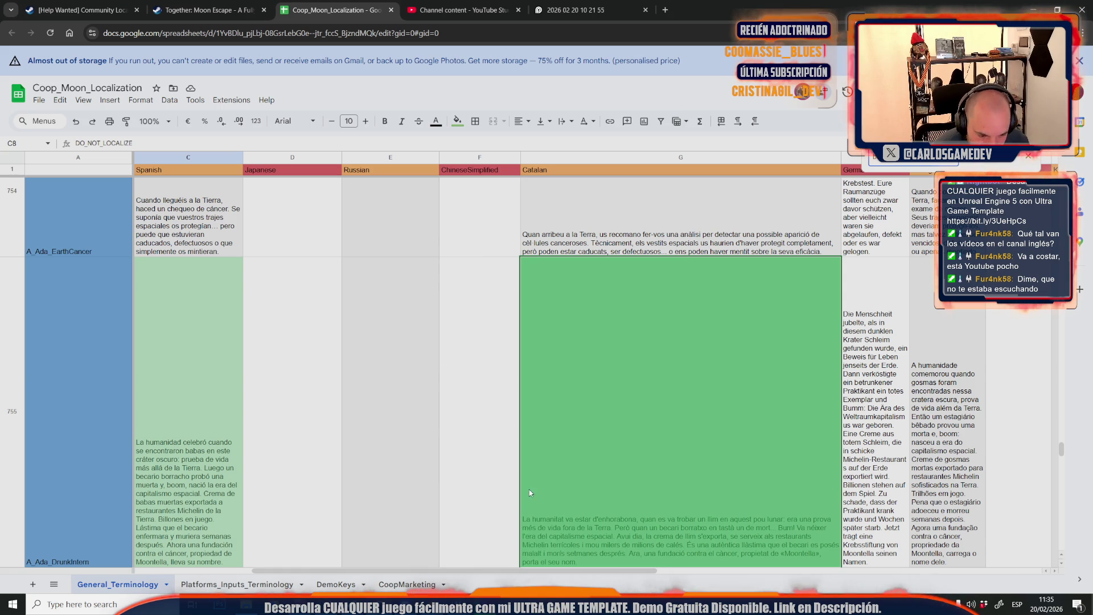
{"action": "left_click", "coordinate": [652, 539]}
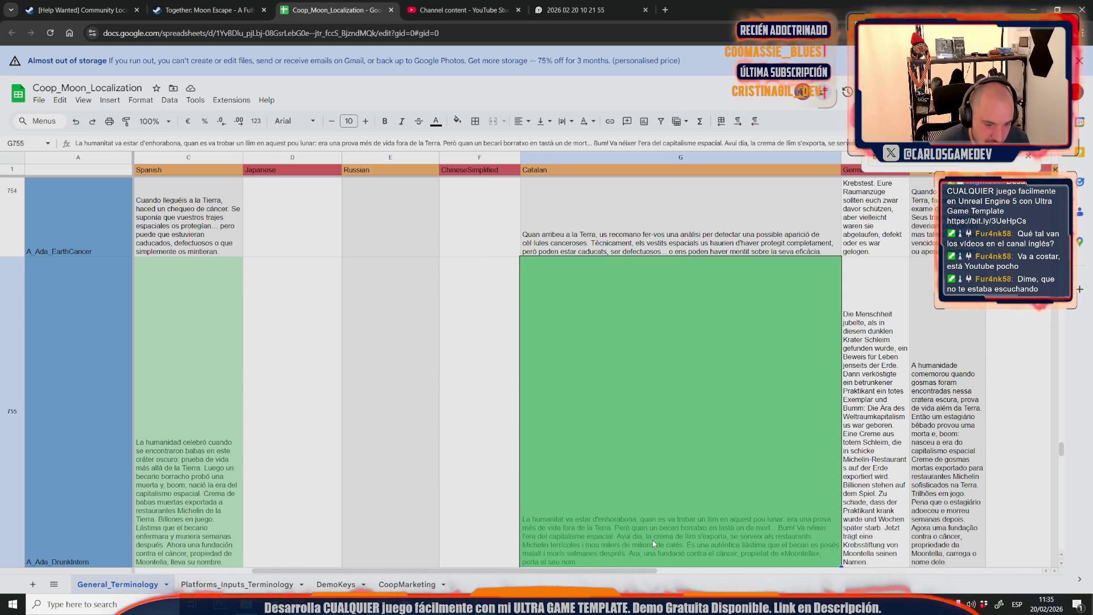
{"action": "double_click", "coordinate": [653, 540]}
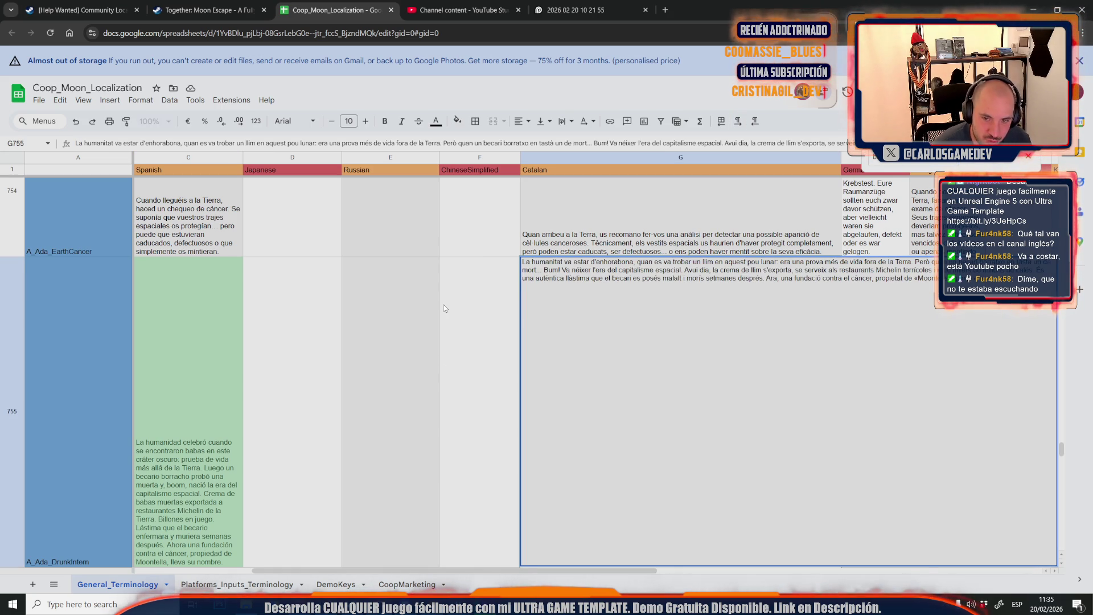
{"action": "left_click", "coordinate": [442, 305]}
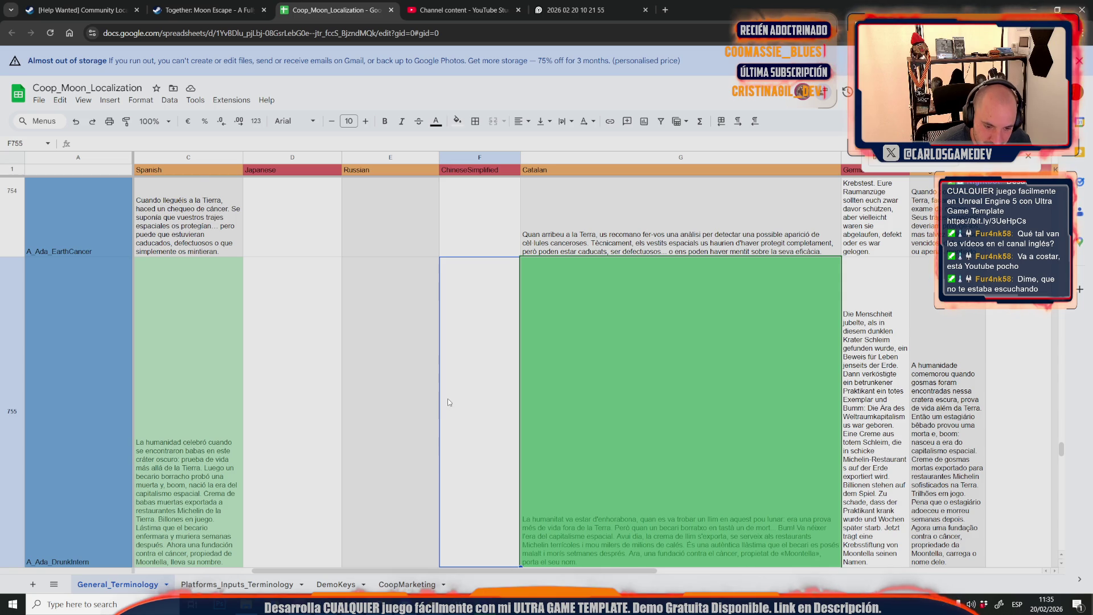
{"action": "scroll", "coordinate": [734, 460], "scroll_direction": "down", "scroll_amount": 1}
{"action": "left_click", "coordinate": [626, 411]}
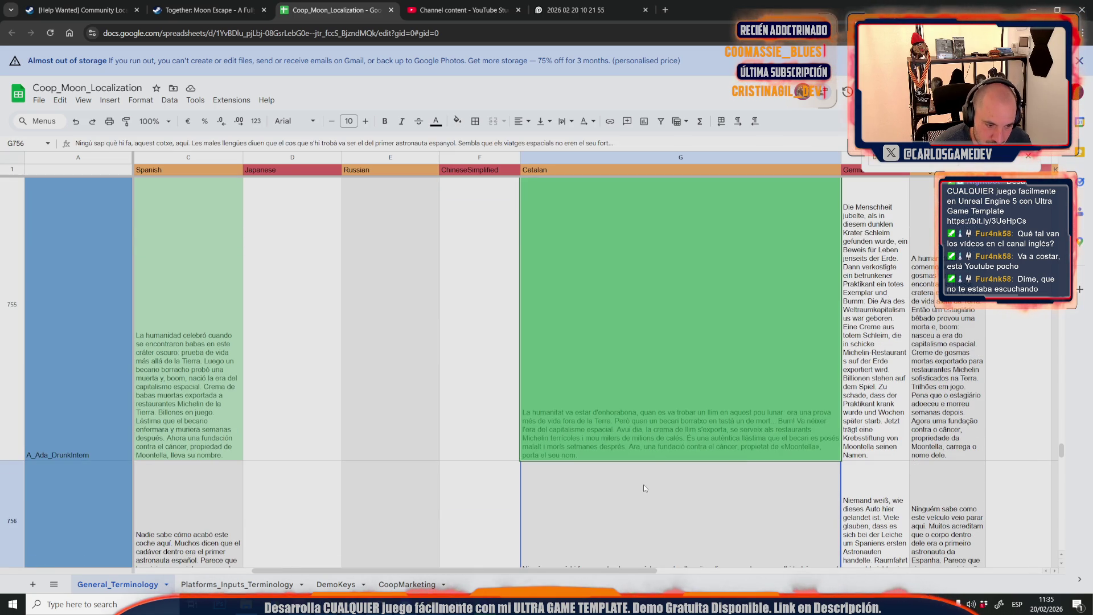
{"action": "scroll", "coordinate": [626, 410], "scroll_direction": "up", "scroll_amount": 1}
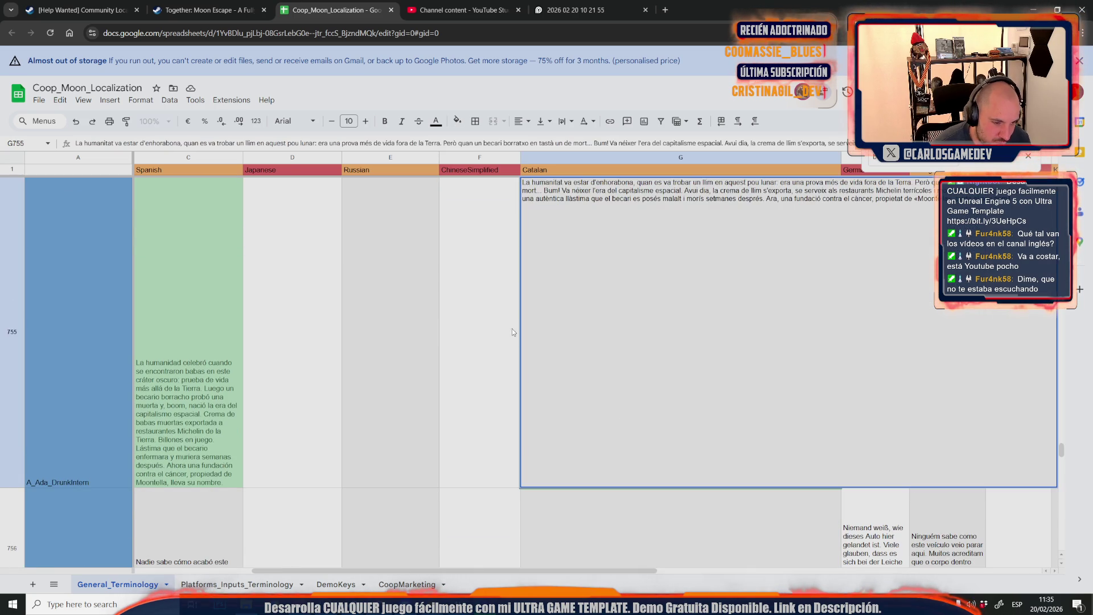
{"action": "left_click", "coordinate": [501, 322]}
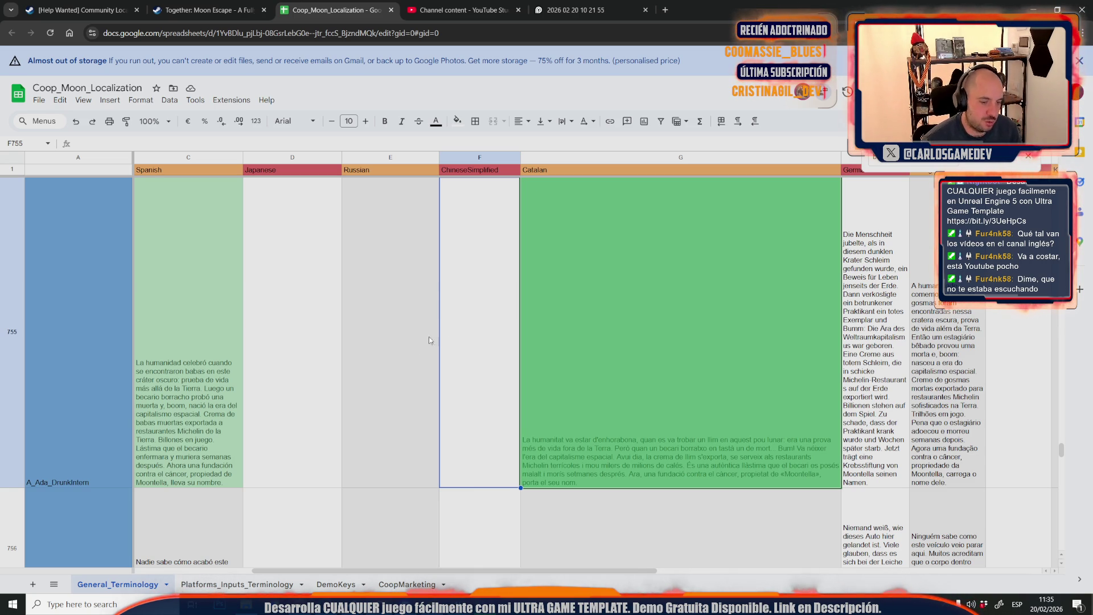
{"action": "left_click", "coordinate": [412, 346]}
{"action": "left_click", "coordinate": [333, 352]}
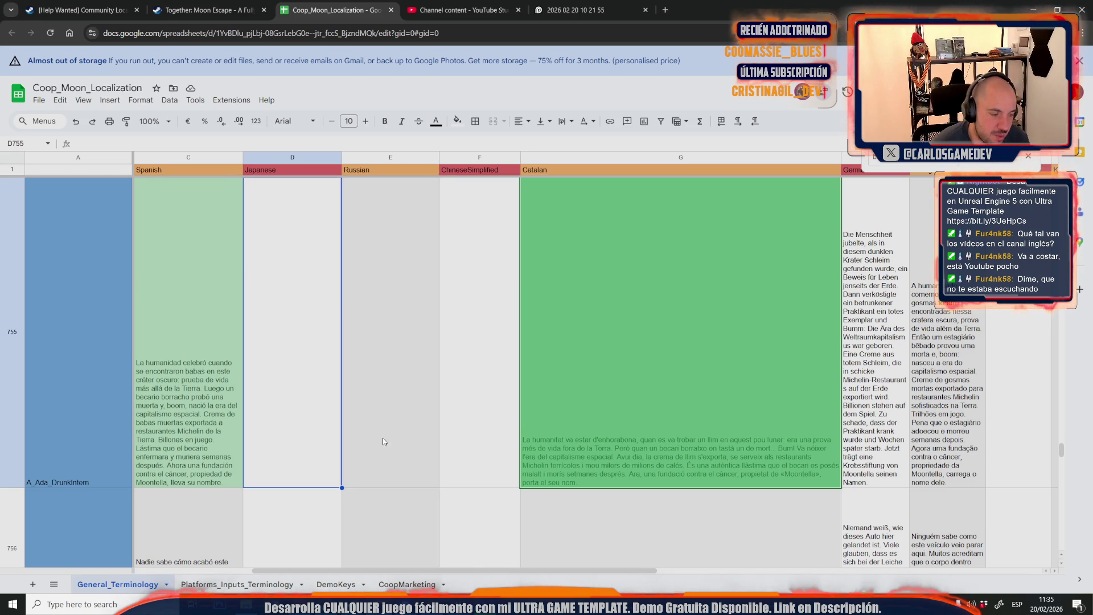
{"action": "mouse_move", "coordinate": [296, 570]}
{"action": "left_mouse_down"}
{"action": "mouse_move", "coordinate": [131, 569]}
{"action": "mouse_move", "coordinate": [381, 570]}
{"action": "mouse_move", "coordinate": [146, 569]}
{"action": "left_mouse_up"}
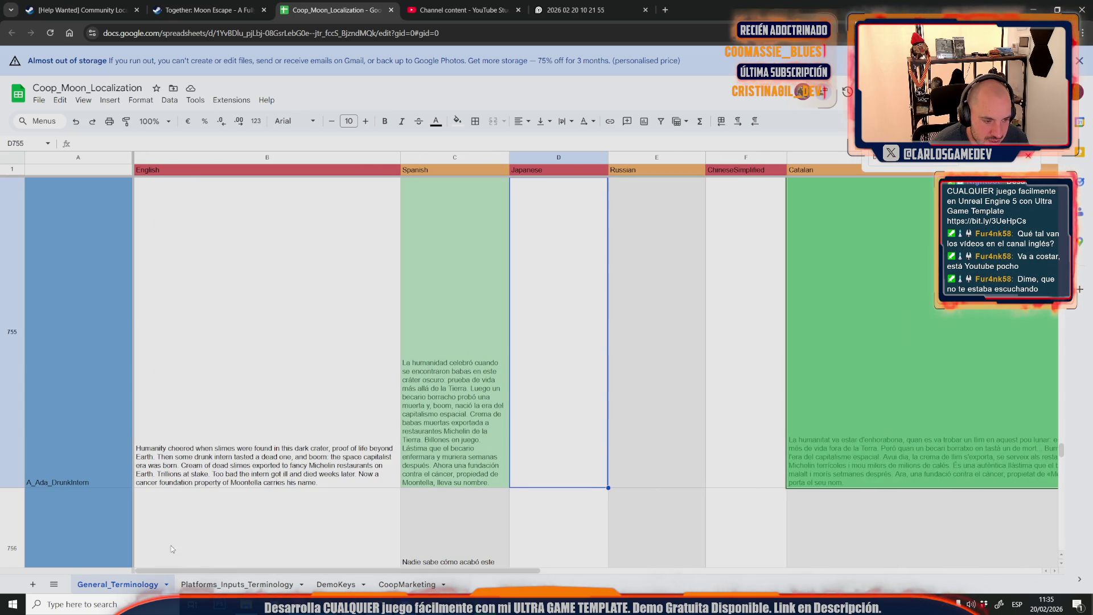
{"action": "left_click", "coordinate": [441, 395]}
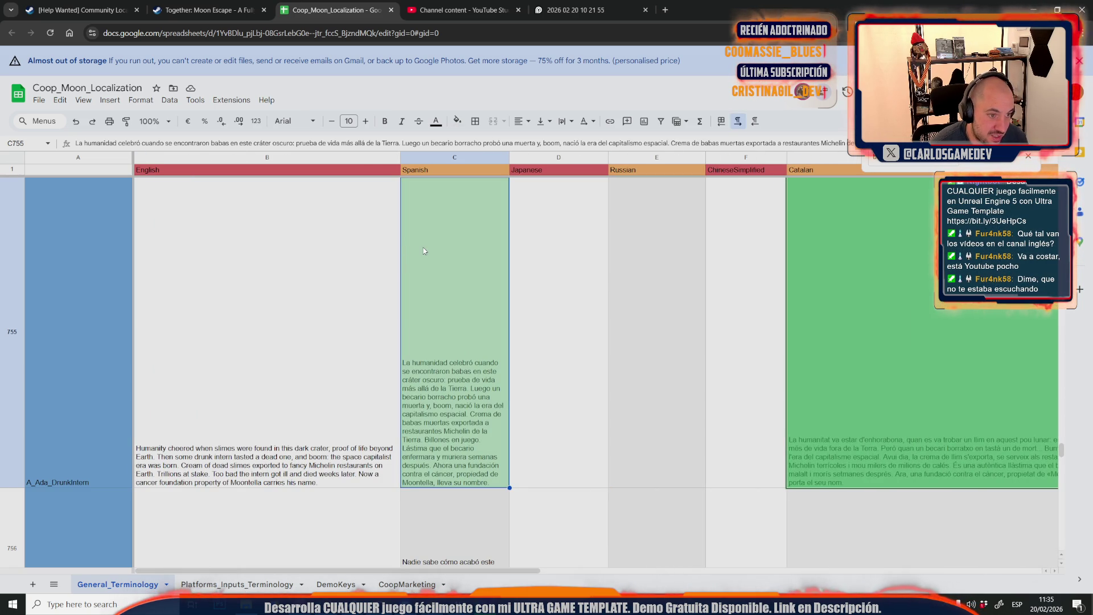
{"action": "left_click", "coordinate": [328, 307]}
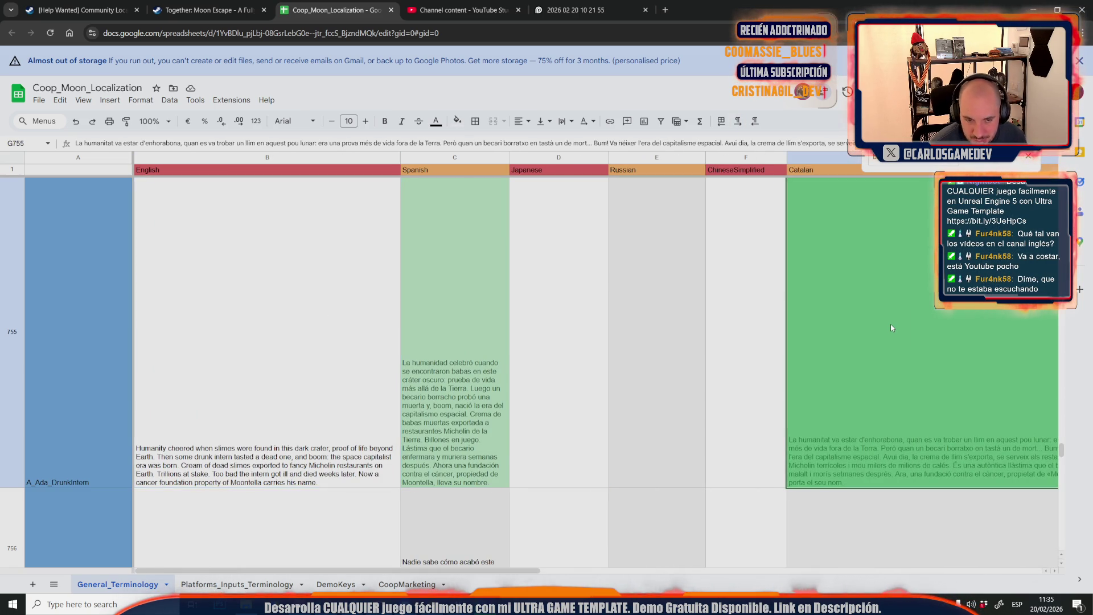
{"action": "left_click", "coordinate": [890, 323]}
{"action": "left_click", "coordinate": [505, 527]}
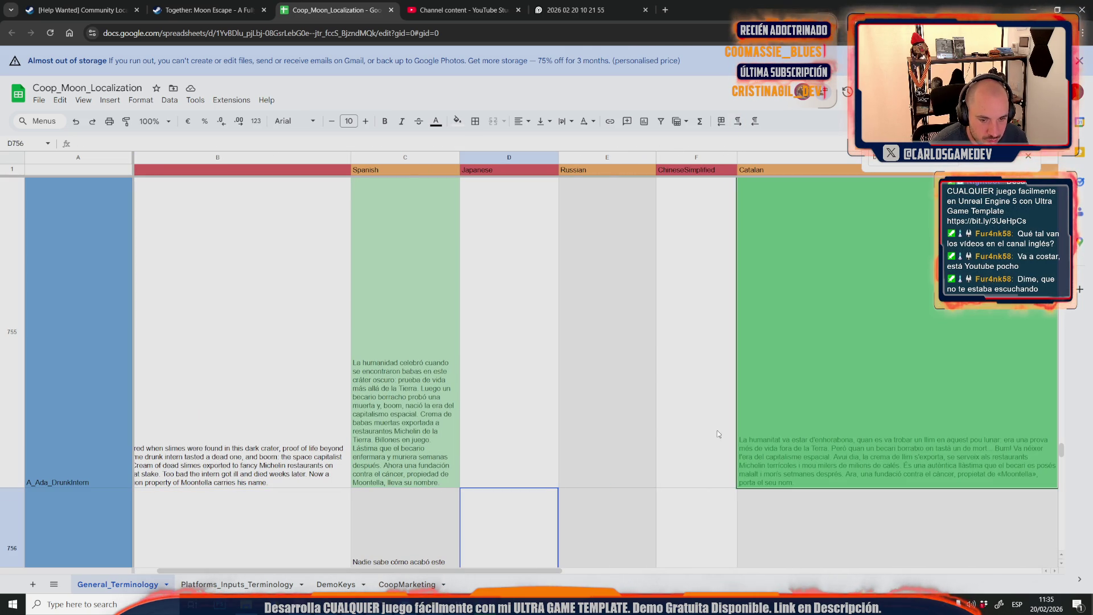
{"action": "left_click", "coordinate": [498, 415]}
{"action": "key", "text": "Right"}
{"action": "key", "text": "Right"}
{"action": "key", "text": "Right"}
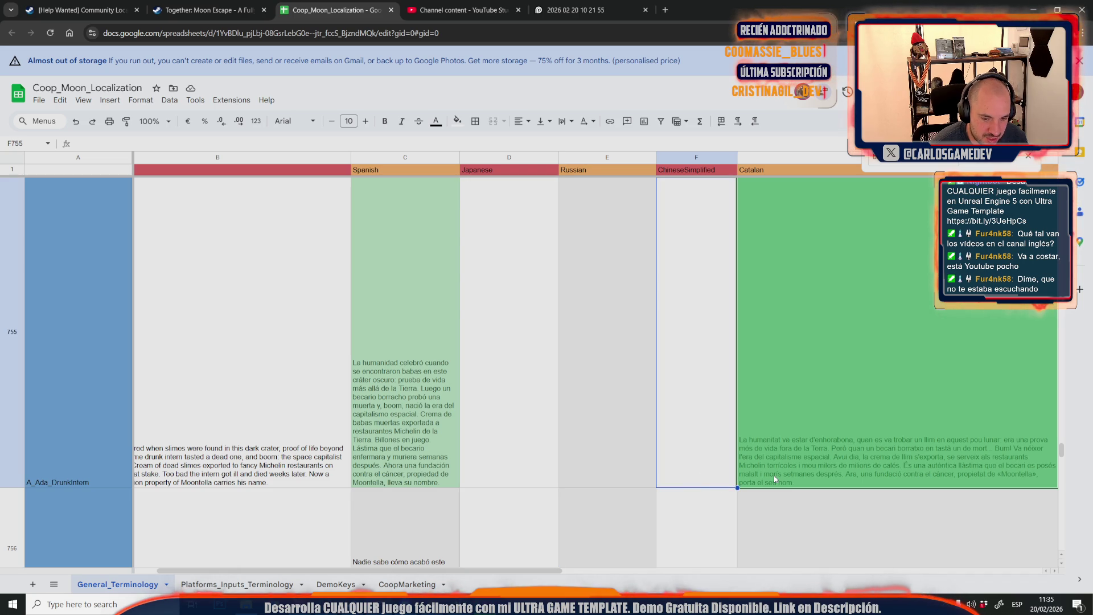
{"action": "left_click_drag", "start_coordinate": [516, 571], "coordinate": [591, 571]}
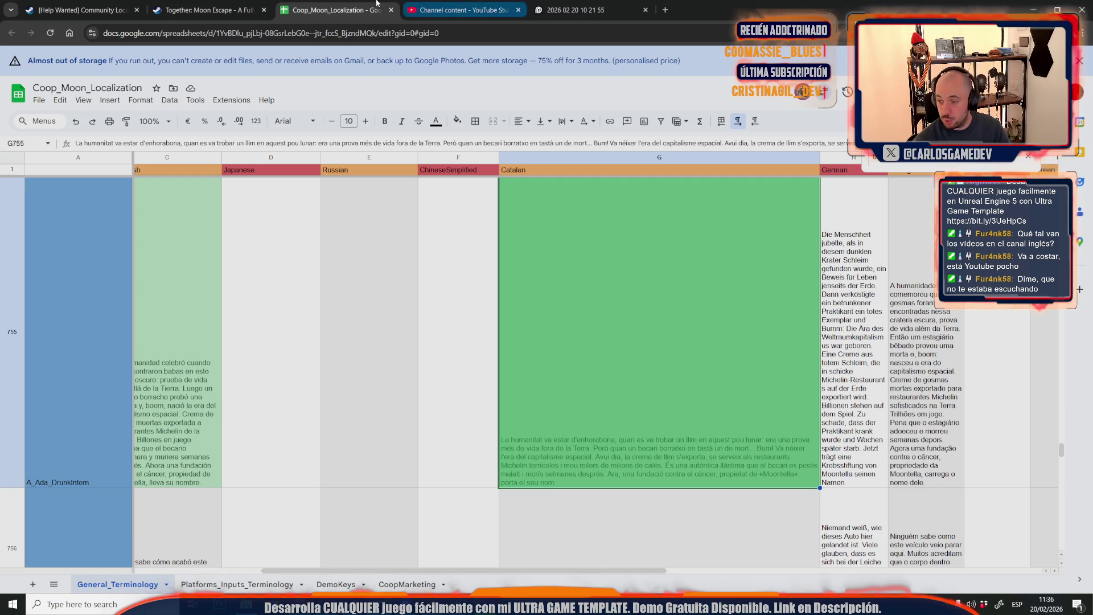
{"action": "key", "text": "ctrl+Tab"}
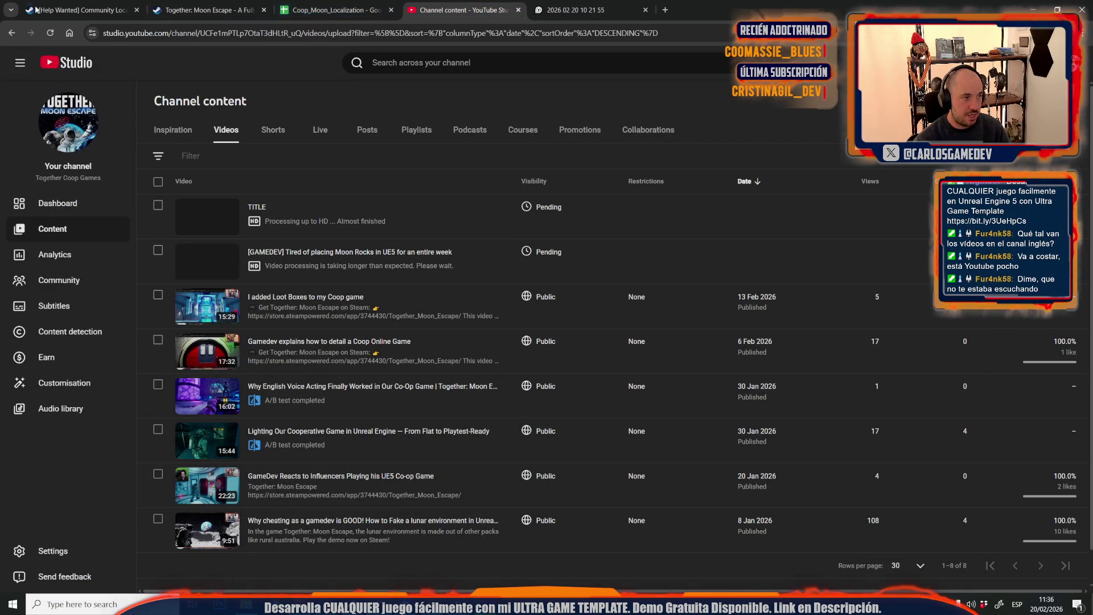
Reload YouTube Studio's content list, then bring Premiere's export, now at 51%, forward
{"action": "left_click", "coordinate": [50, 33]}
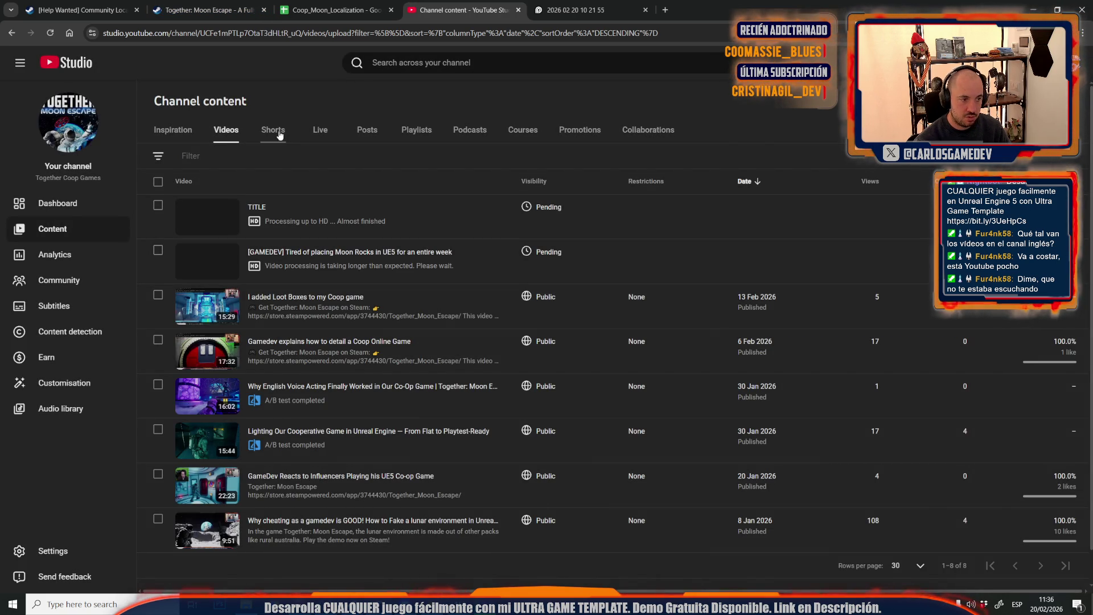
{"action": "mouse_move", "coordinate": [287, 291]}
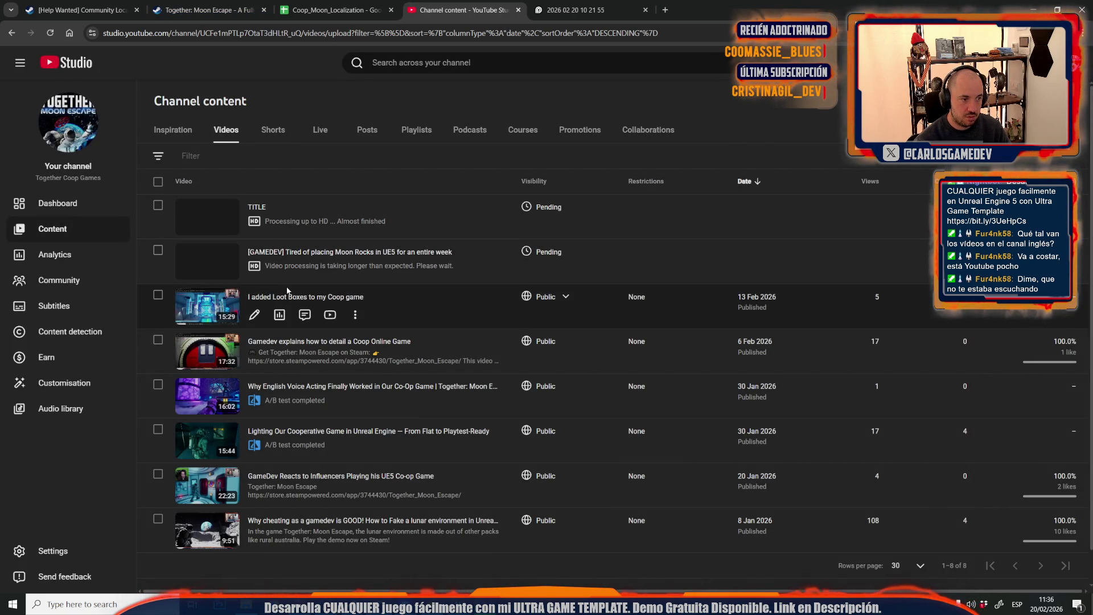
{"action": "left_click", "coordinate": [364, 602]}
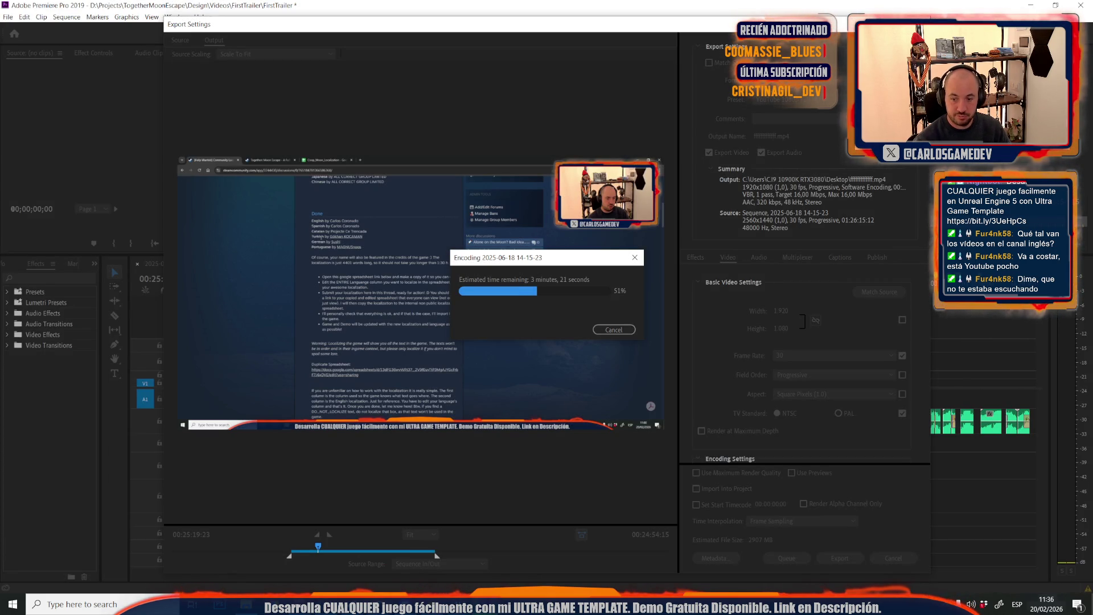
{"action": "left_click", "coordinate": [406, 604]}
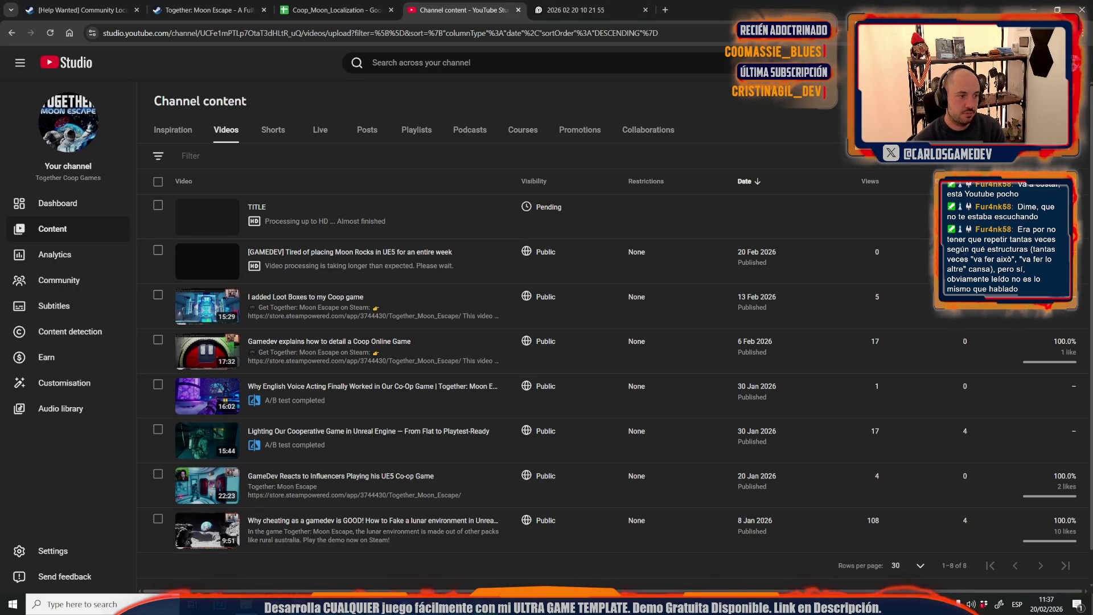
Select the Moon Rocks and pending TITLE videos and delete both forever
{"action": "left_click", "coordinate": [50, 33]}
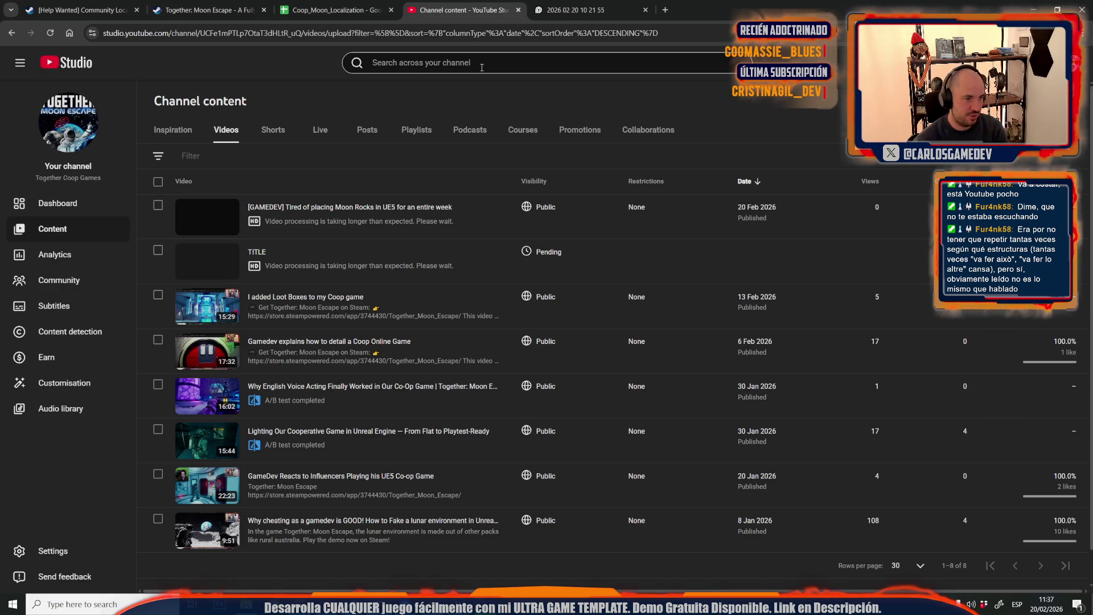
{"action": "mouse_move", "coordinate": [217, 226]}
{"action": "left_click", "coordinate": [158, 205]}
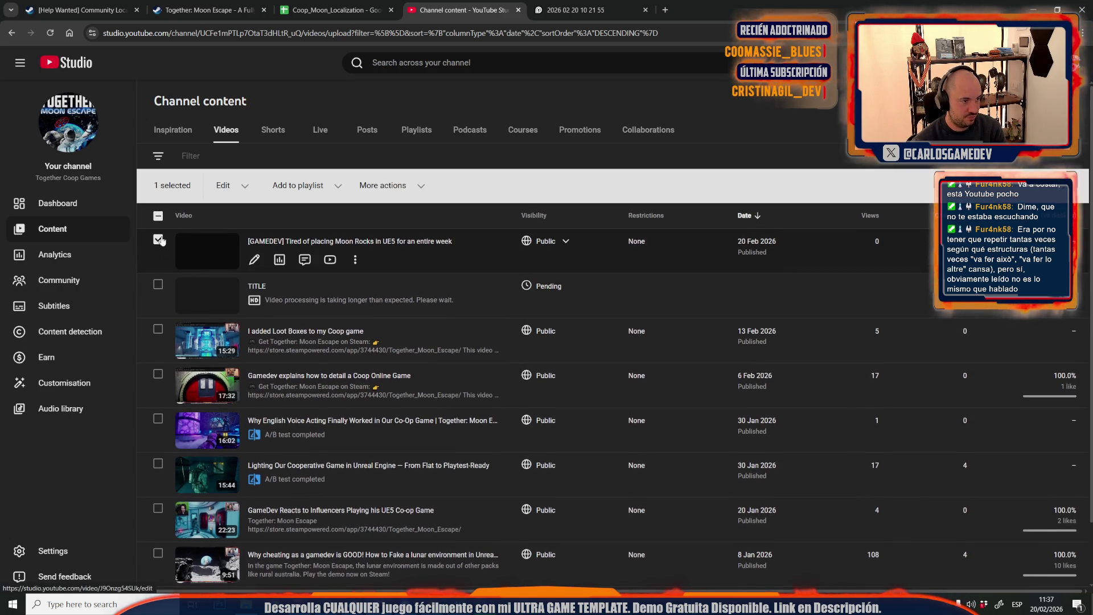
{"action": "left_click", "coordinate": [158, 284]}
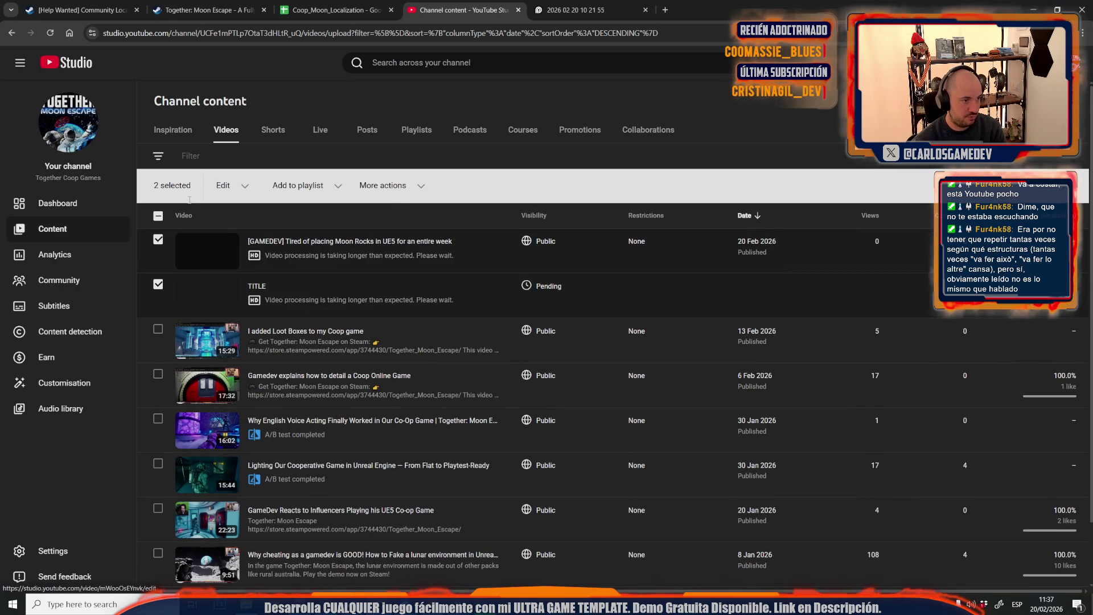
{"action": "left_click", "coordinate": [394, 194]}
{"action": "left_click", "coordinate": [418, 212]}
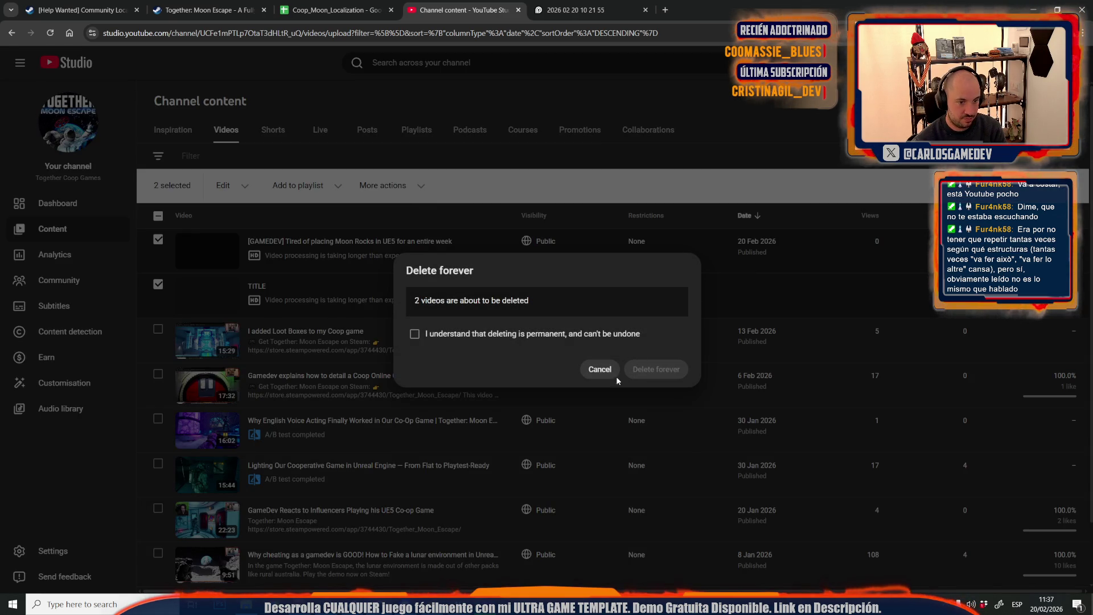
{"action": "left_click", "coordinate": [469, 333]}
{"action": "left_click", "coordinate": [655, 369]}
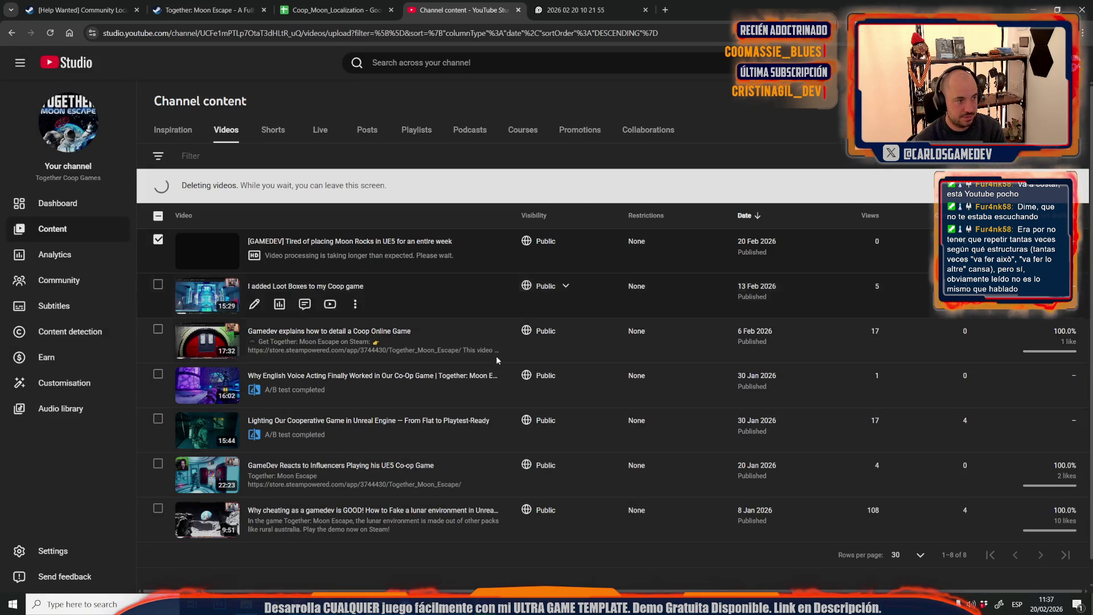
{"action": "left_click", "coordinate": [580, 17]}
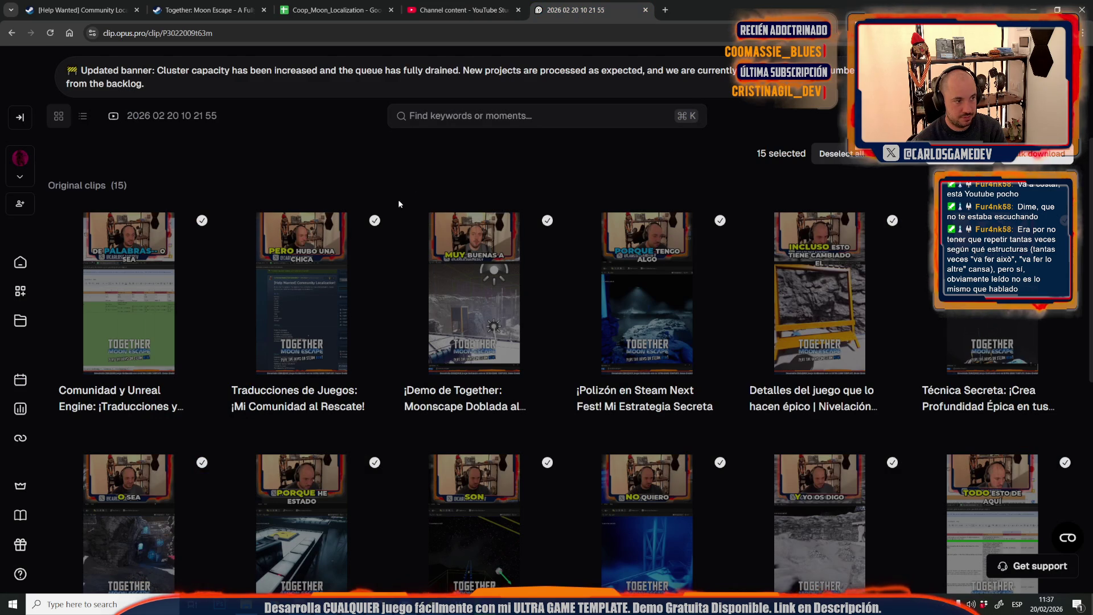
Open the OpusClip dashboard at clip.opus.pro/dashboard, then switch back to Premiere Pro's export
{"action": "left_click", "coordinate": [168, 33]}
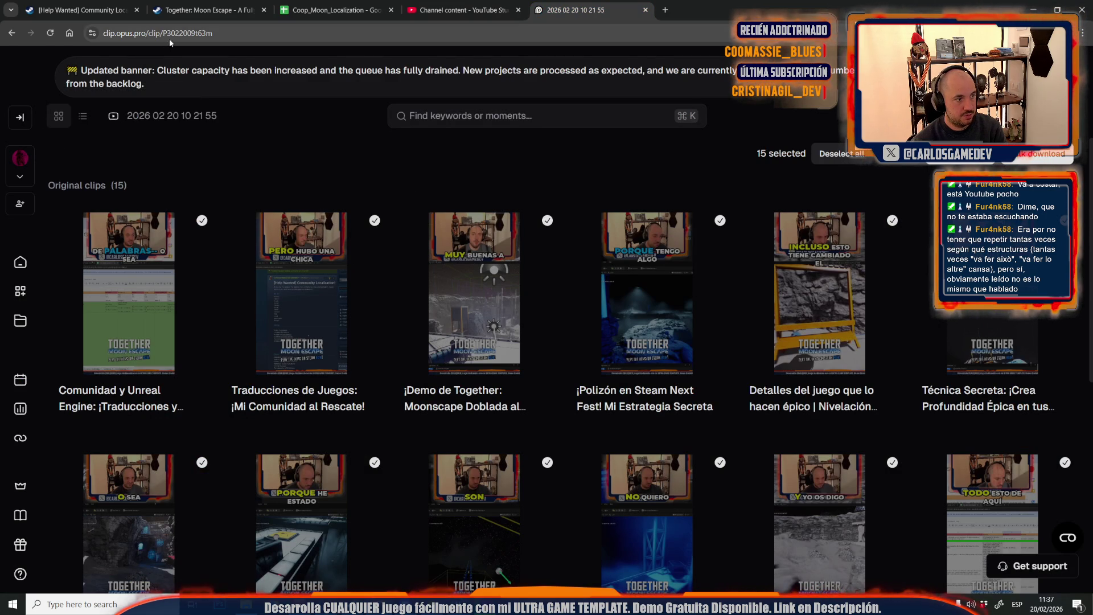
{"action": "type", "text": "op"}
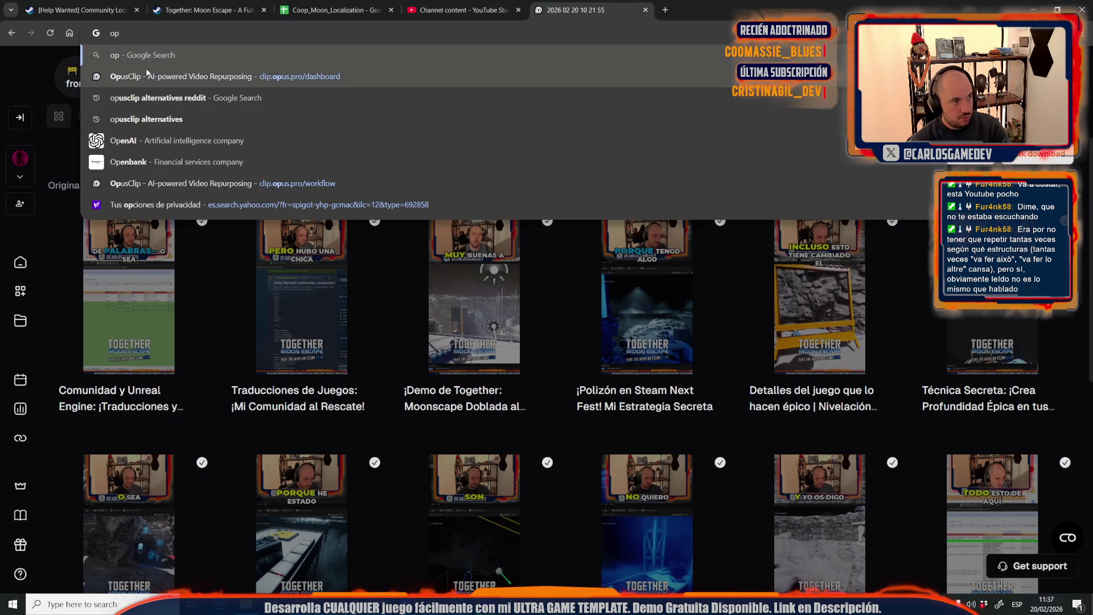
{"action": "left_click", "coordinate": [144, 83]}
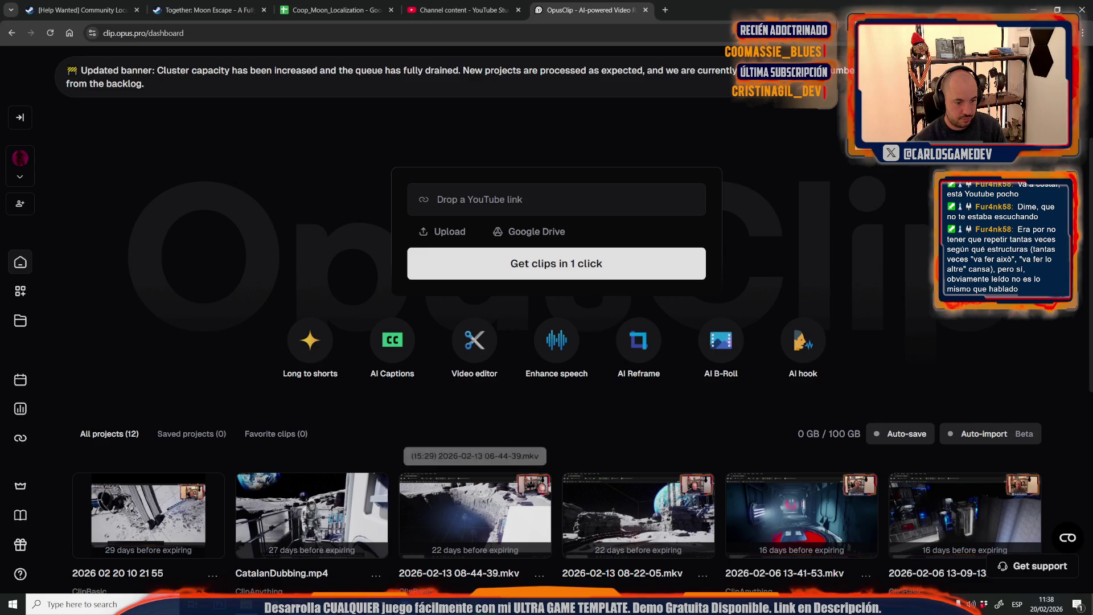
{"action": "key", "text": "alt+Tab"}
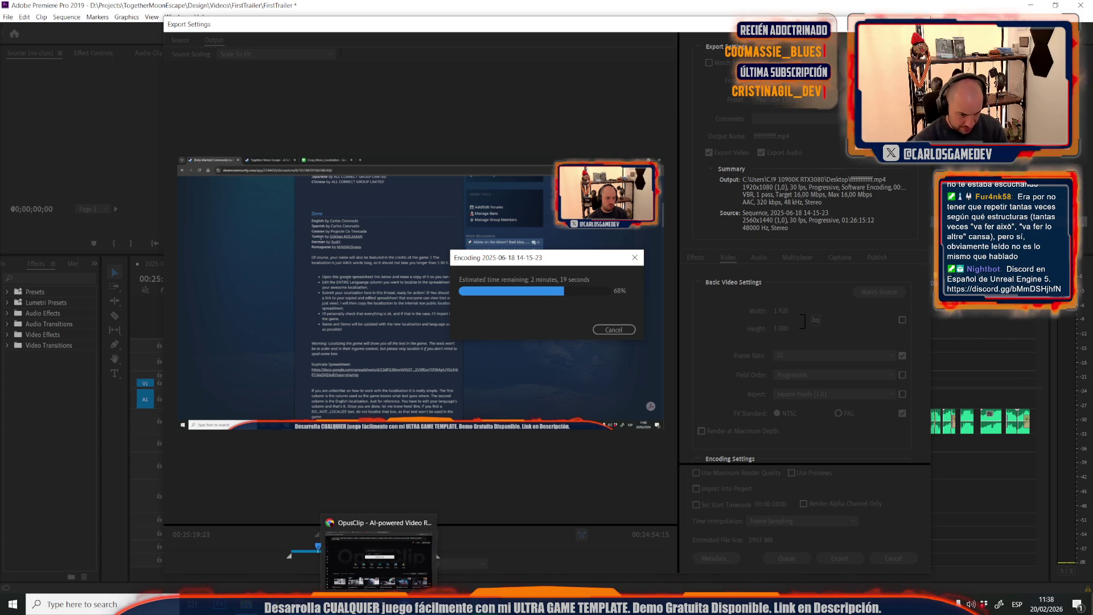
Bring the Unreal Engine editor showing TogetherMoonEscape's Moon-16-Servers level to the front
{"action": "mouse_move", "coordinate": [458, 605]}
{"action": "left_click", "coordinate": [557, 584]}
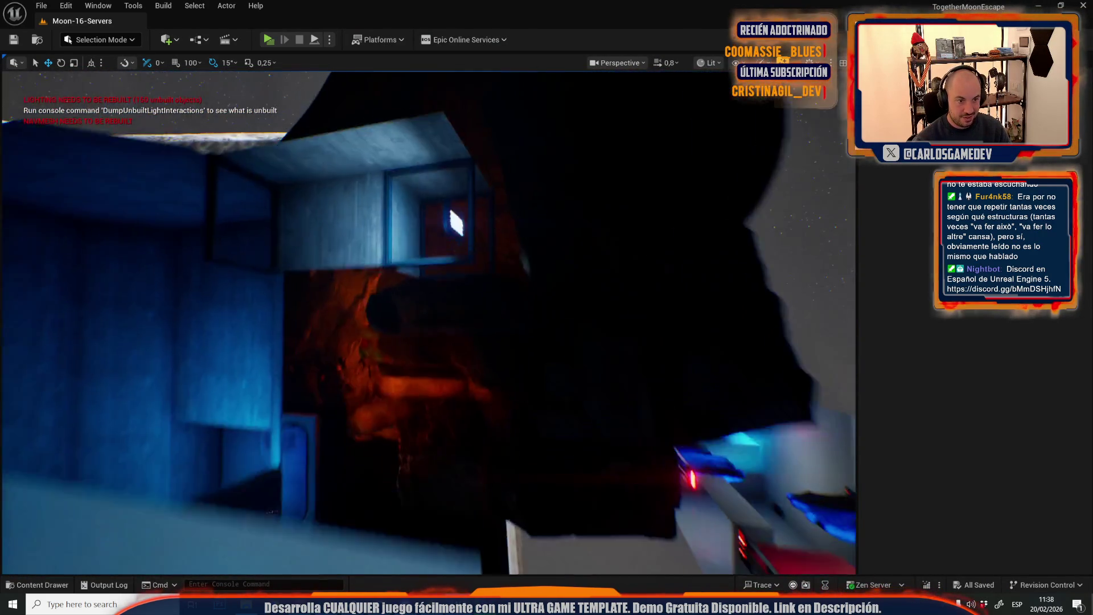
Leave the Moon-16-Servers level and switch to the OpusClip dashboard in Chrome
{"action": "scroll", "coordinate": [428, 322], "scroll_direction": "down", "scroll_amount": 2}
{"action": "scroll", "coordinate": [428, 322], "scroll_direction": "up", "scroll_amount": 1}
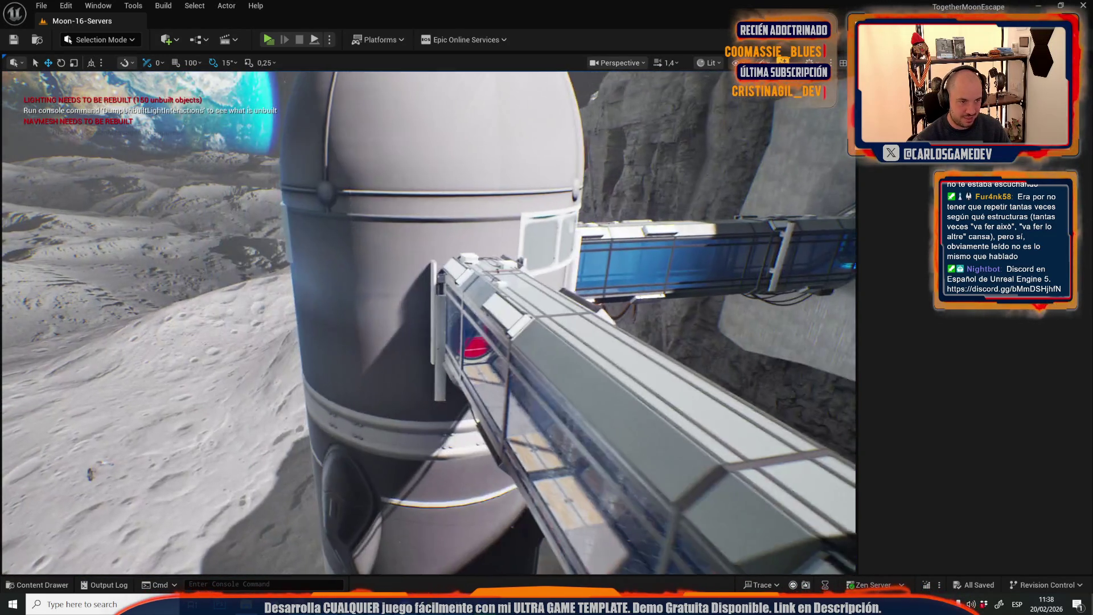
{"action": "scroll", "coordinate": [428, 322], "scroll_direction": "up", "scroll_amount": 1}
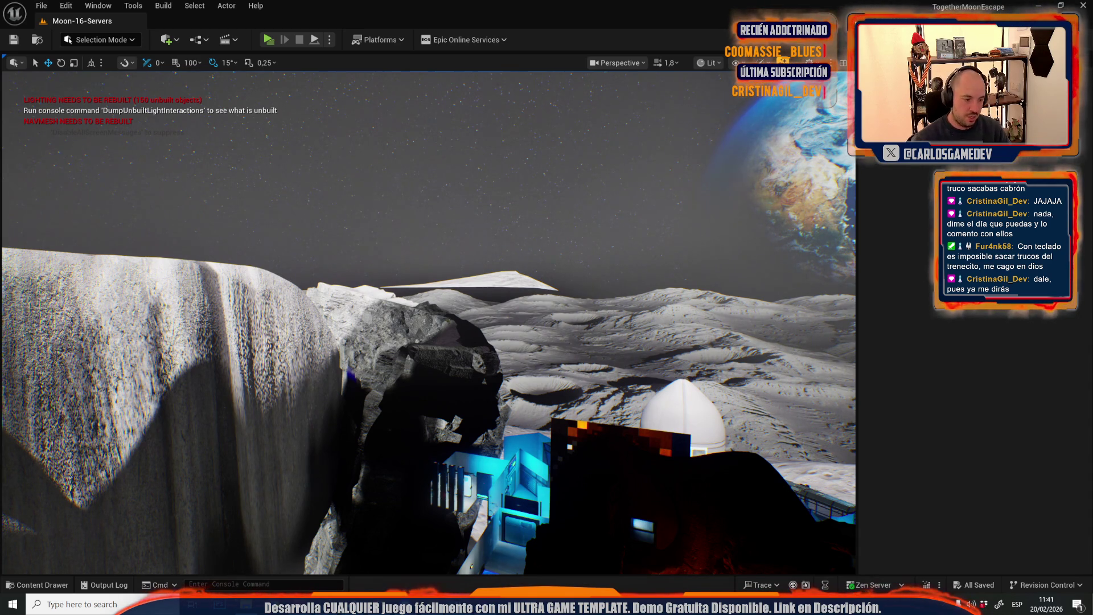
{"action": "key", "text": "alt+Tab"}
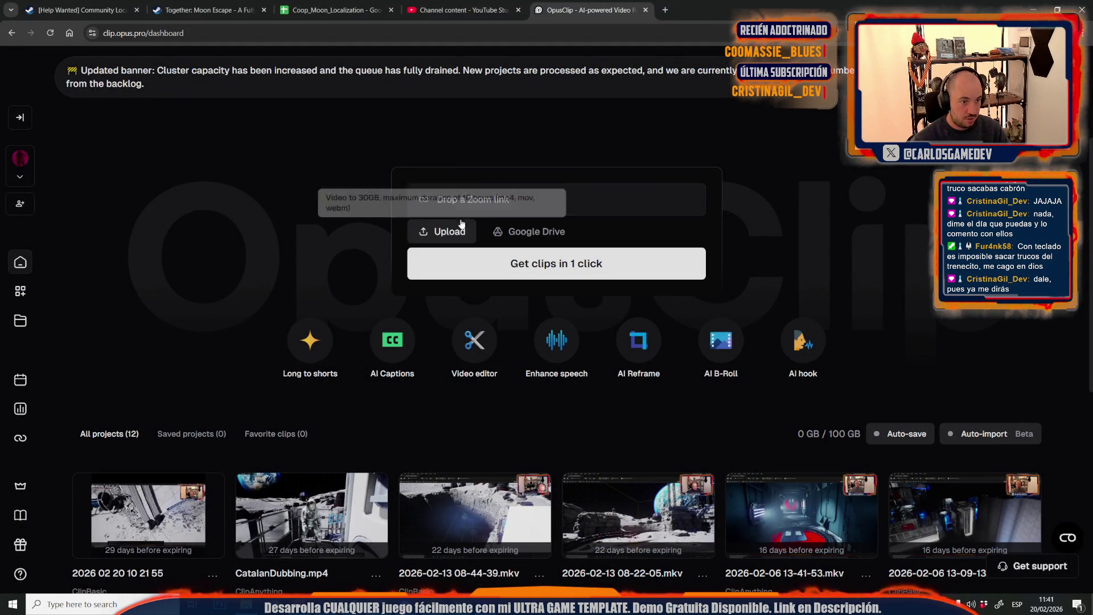
Upload the stream recording from the Desktop folder to OpusClip, then open a new browser tab
{"action": "left_click", "coordinate": [446, 242]}
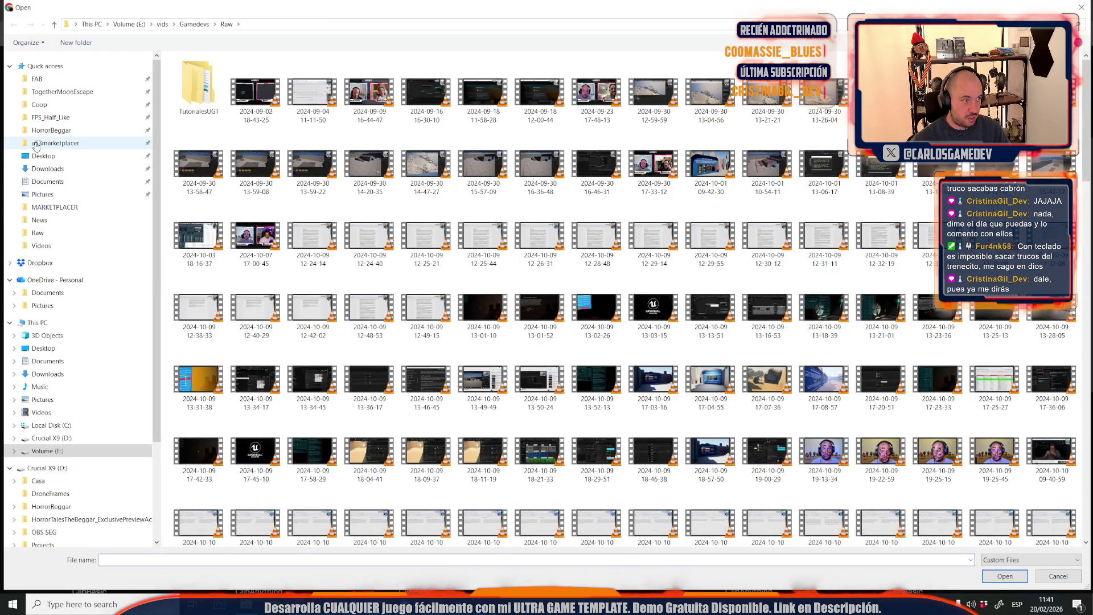
{"action": "left_click", "coordinate": [48, 158]}
{"action": "double_click", "coordinate": [421, 98]}
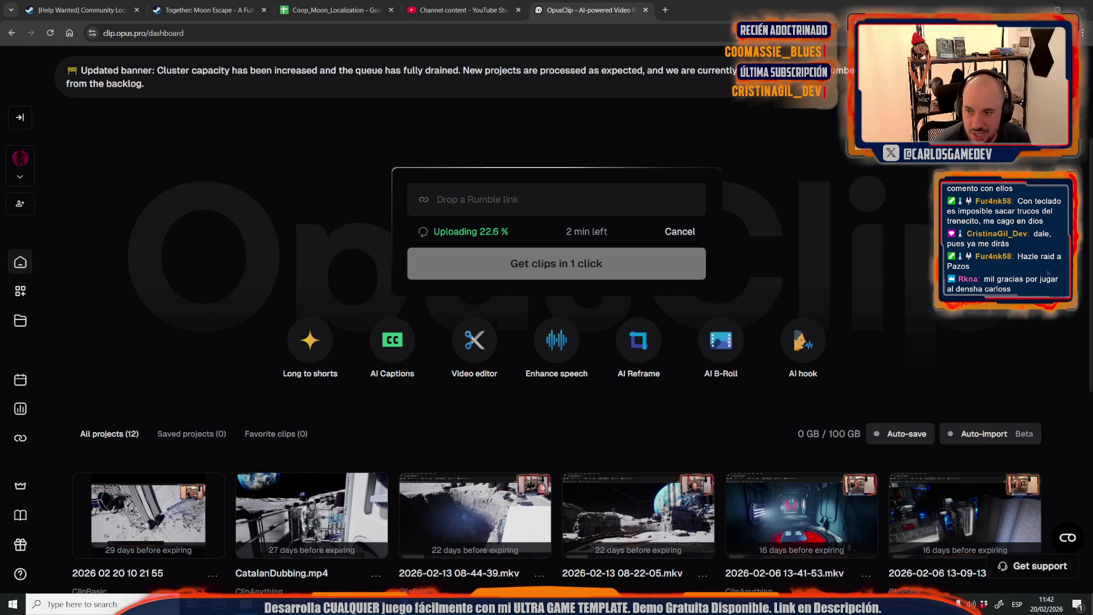
{"action": "left_click", "coordinate": [665, 10]}
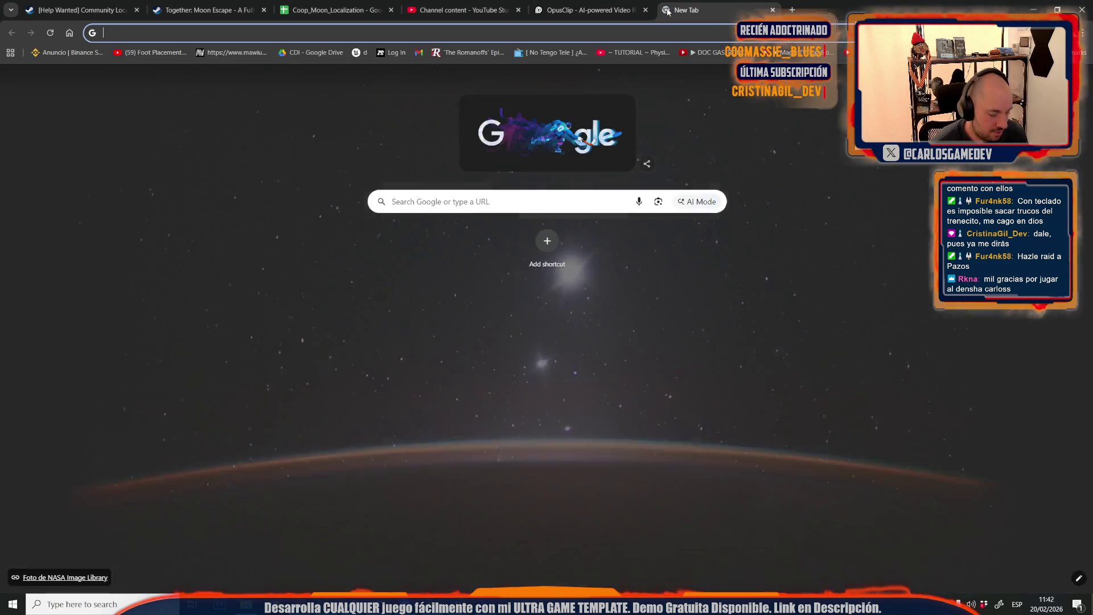
Google the streamer's Twitch channel and select the channel name in the search box
{"action": "type", "text": "twitch pazos64"}
{"action": "key", "text": "Return"}
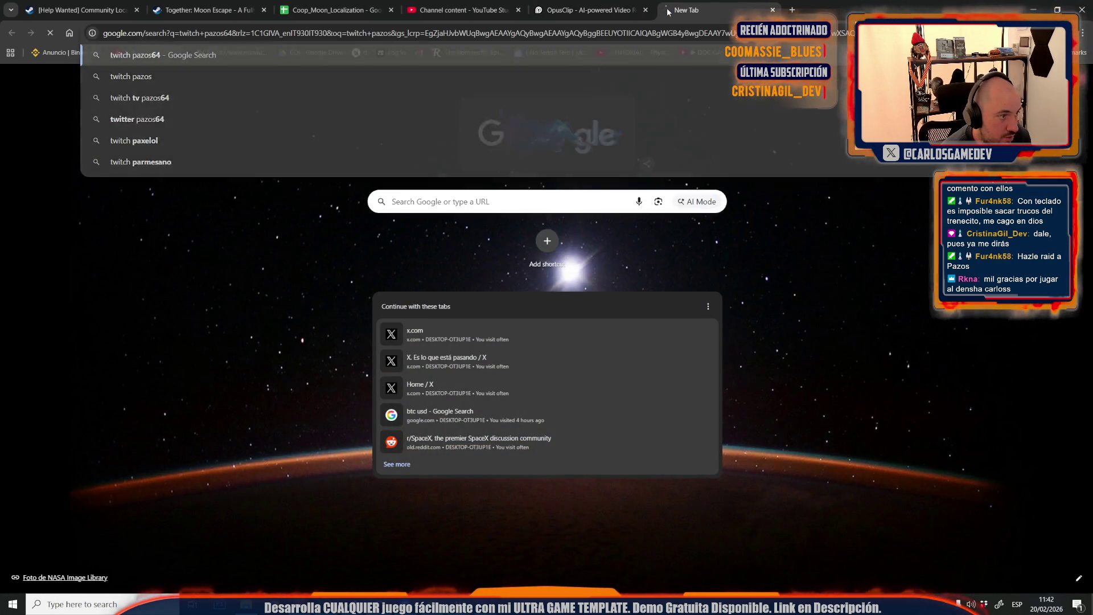
{"action": "left_click_drag", "start_coordinate": [199, 77], "coordinate": [160, 83]}
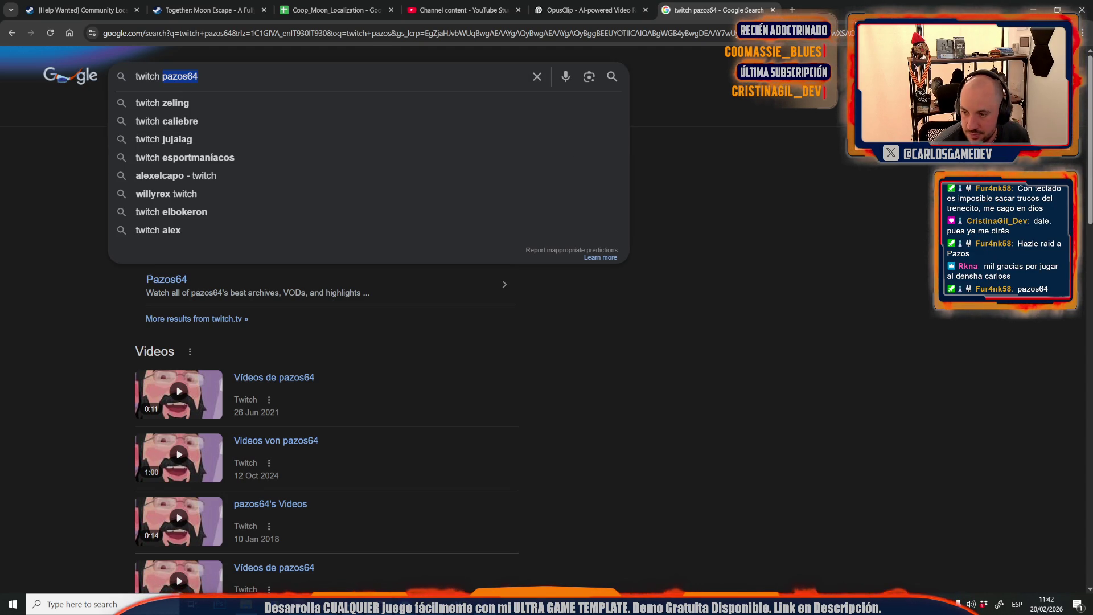
{"action": "key", "text": "alt+Tab"}
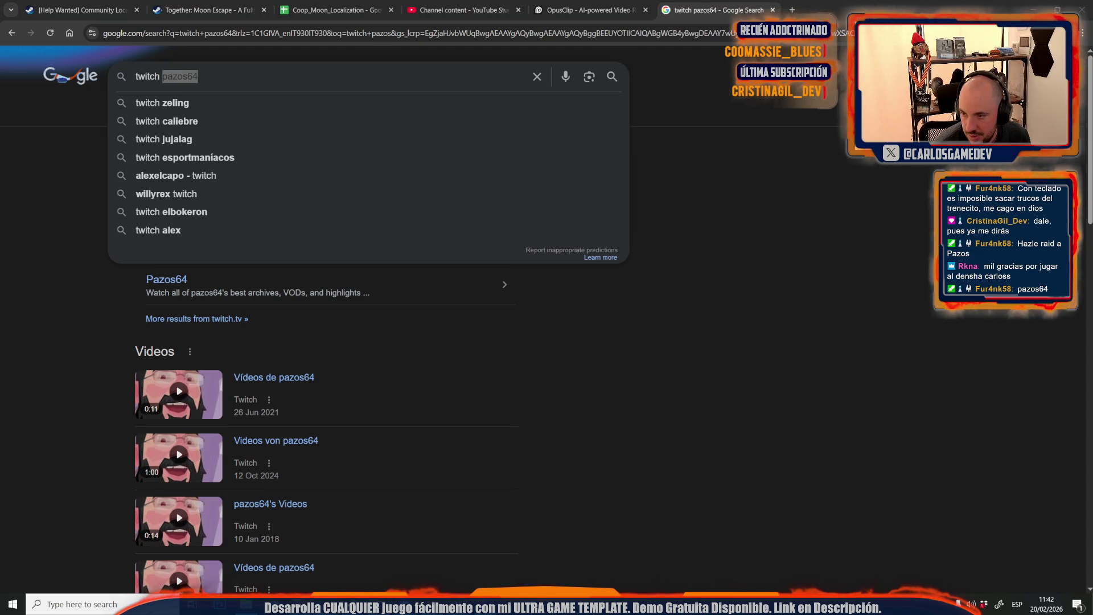